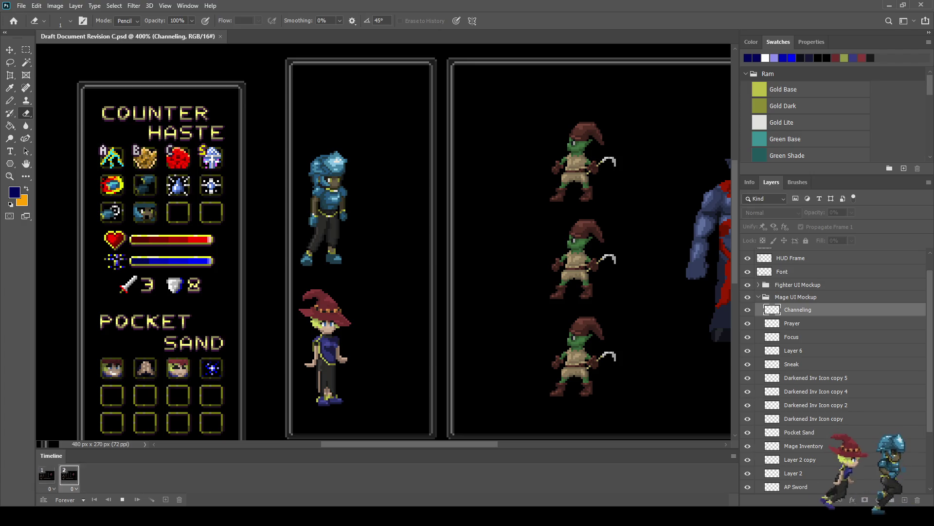
- Stop the animation playback and zoom into the Pocket Sand inventory grid
key(space)
key(ctrl+0)
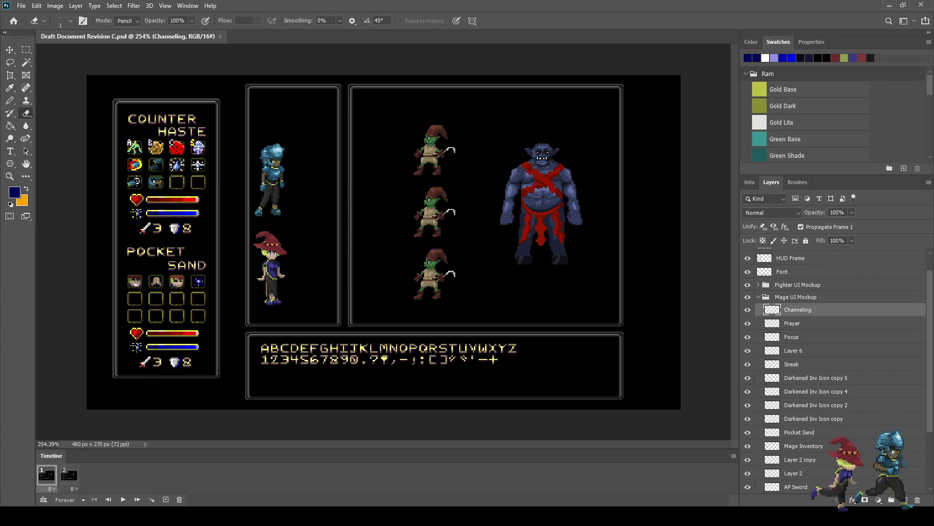
scroll(256, 234, up, 3)
scroll(384, 243, left, 5)
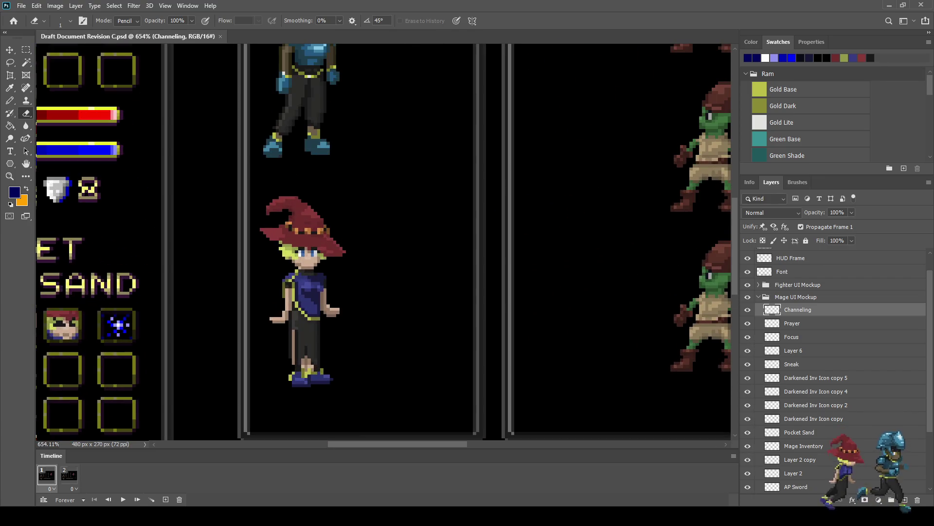
scroll(385, 244, up, 1)
scroll(360, 261, up, 2)
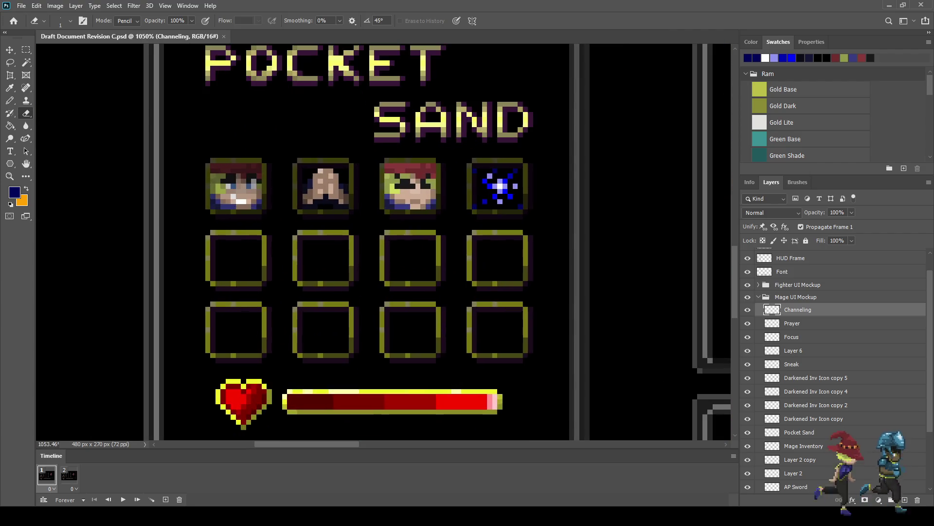
click(499, 186)
key(ctrl+z)
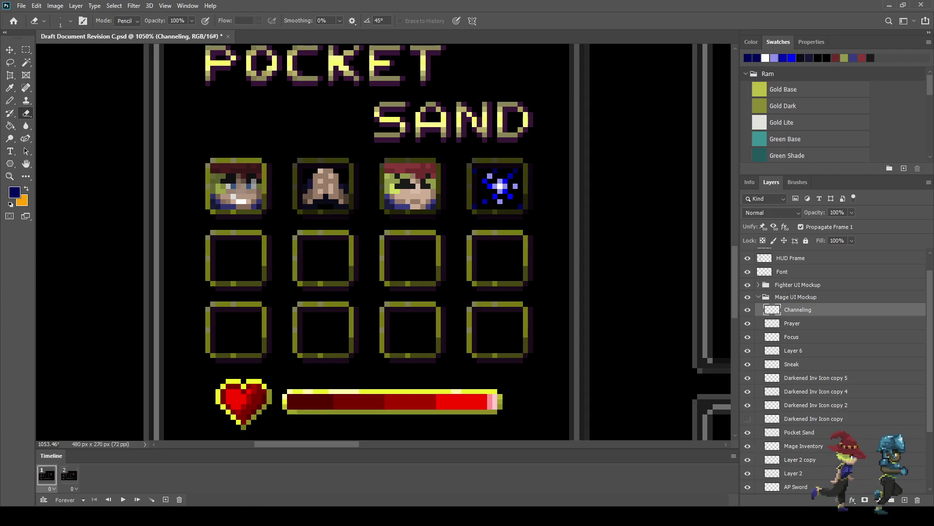
- Duplicate the Darkened Inv Icon copy frame and move it down onto the second-row slot
click(814, 419)
key(ctrl+j)
key(ctrl+t)
key(shift+Down)
key(Down)
key(Down)
key(Down)
key(Return)
- Save the file and add a new empty layer above Channeling
key(e)
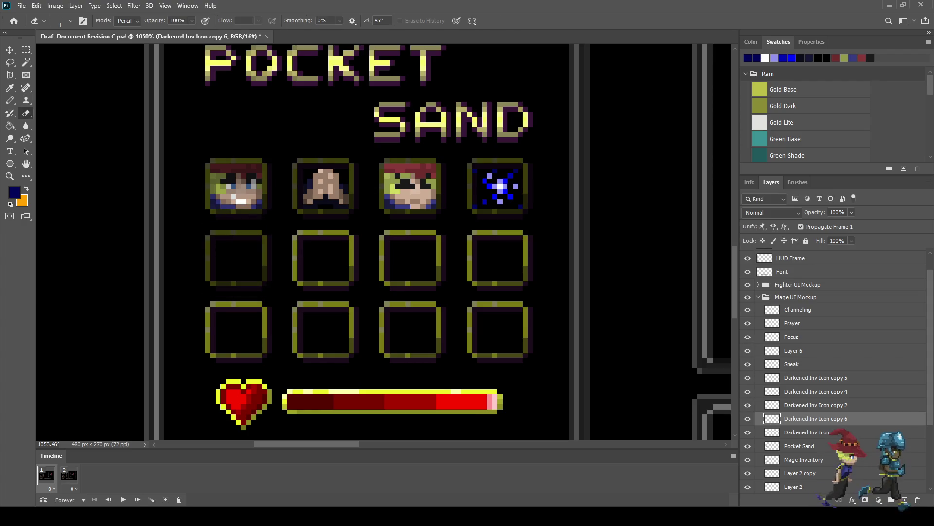
key(ctrl+s)
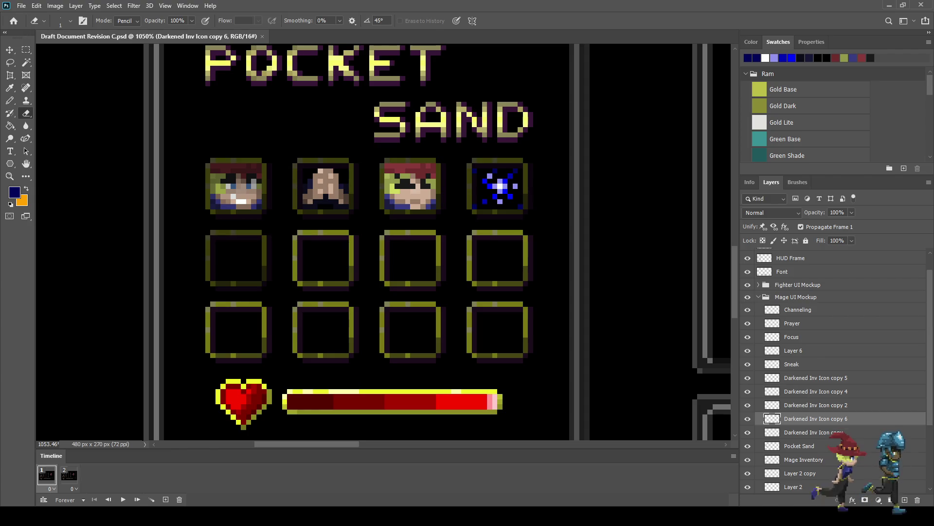
click(798, 309)
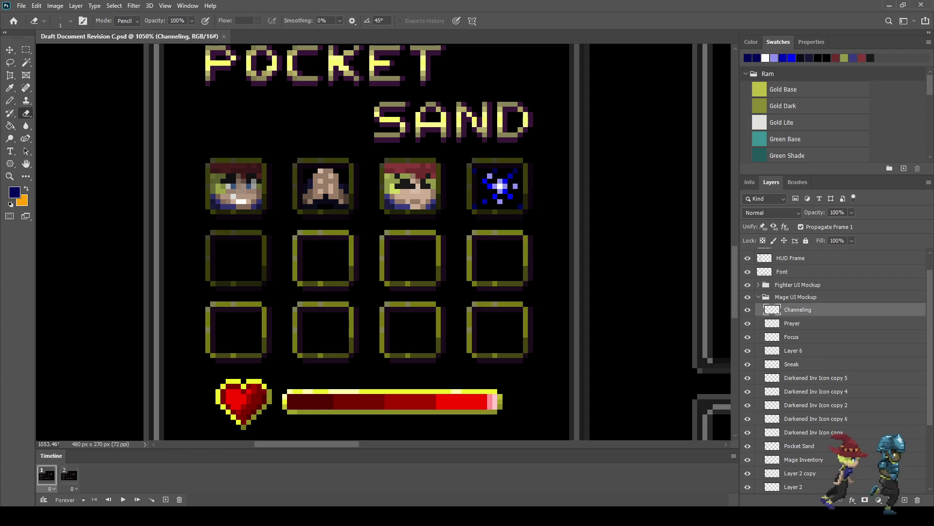
key(ctrl+shift+alt+n)
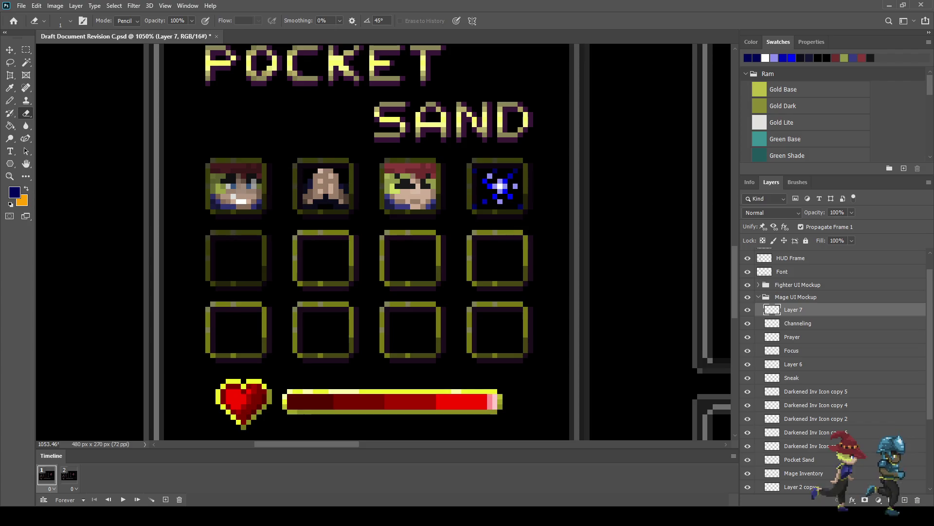
- Zoom in and out around the mage mockup to review the new Layer 7
scroll(132, 303, down, 6)
scroll(512, 190, up, 2)
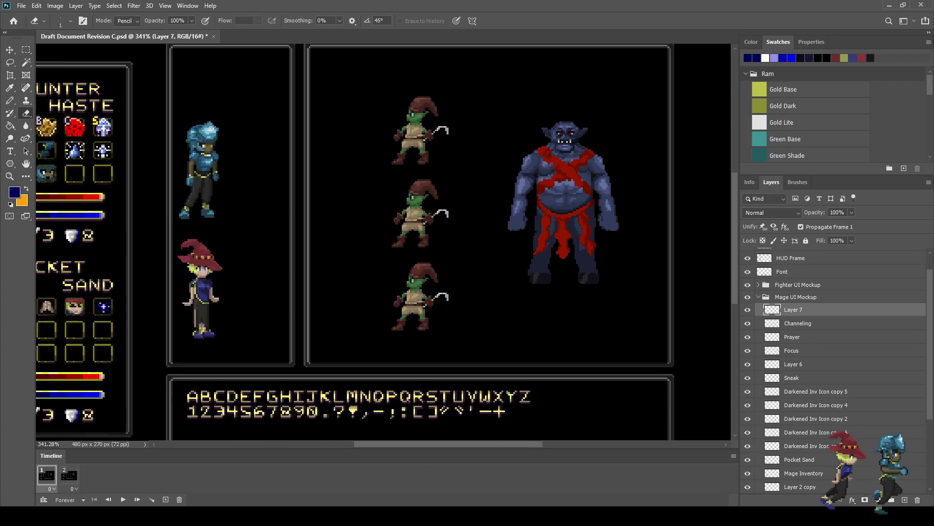
scroll(512, 190, up, 3)
scroll(513, 190, up, 1)
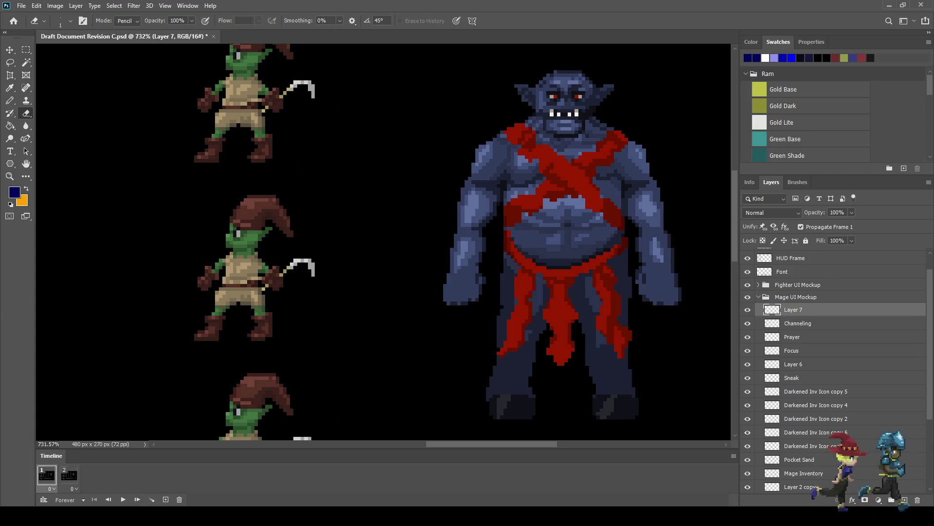
scroll(524, 209, down, 1)
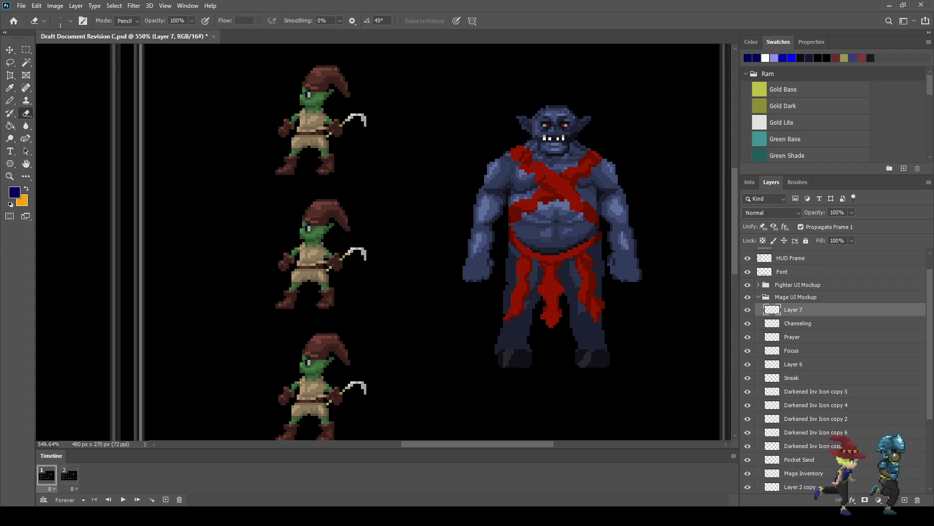
scroll(462, 161, down, 1)
scroll(462, 160, down, 1)
scroll(462, 161, up, 1)
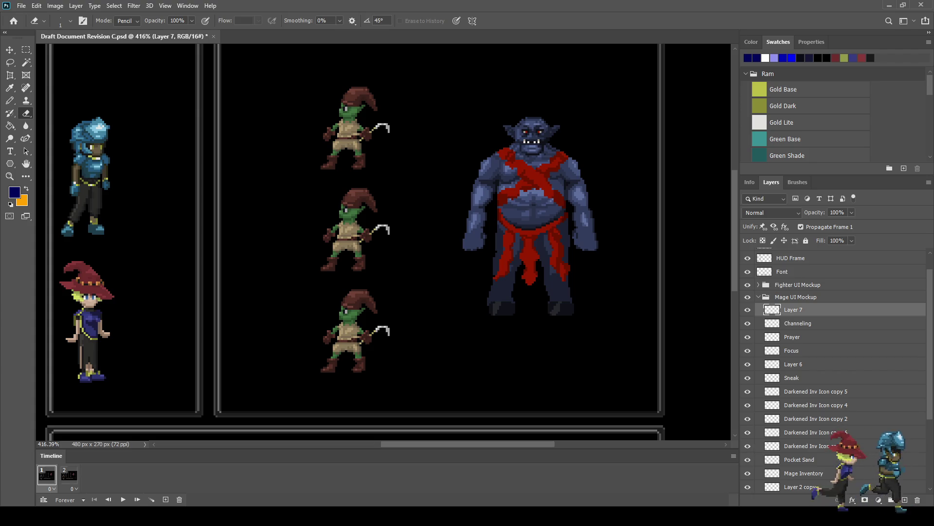
scroll(496, 151, down, 3)
scroll(146, 292, up, 2)
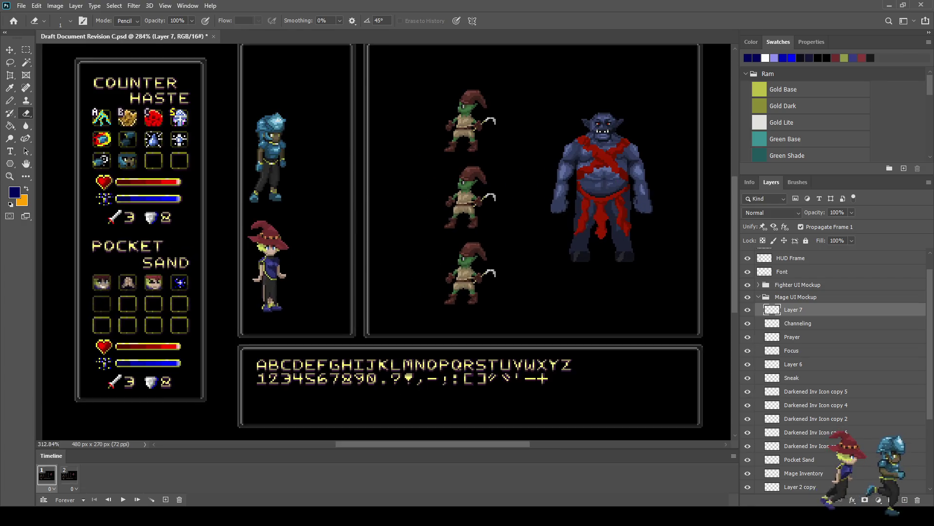
scroll(107, 329, up, 1)
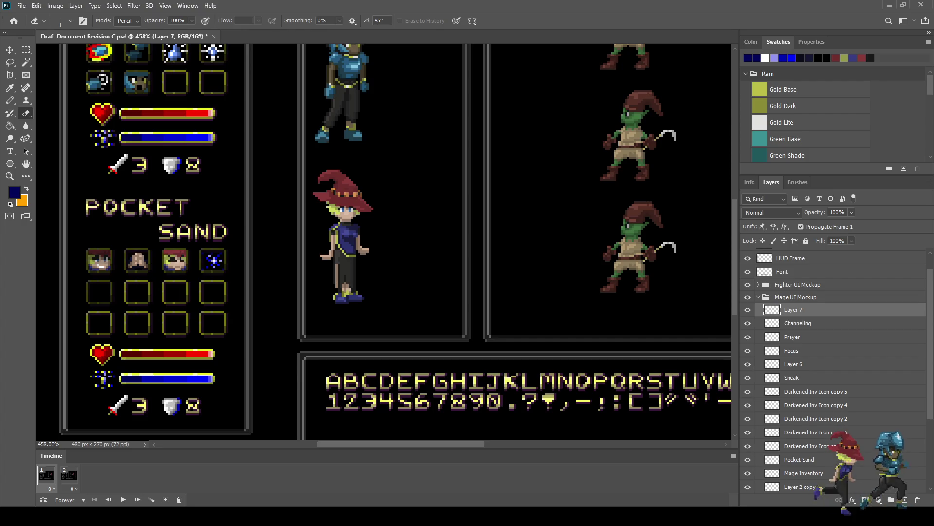
scroll(438, 243, down, 3)
scroll(550, 200, up, 5)
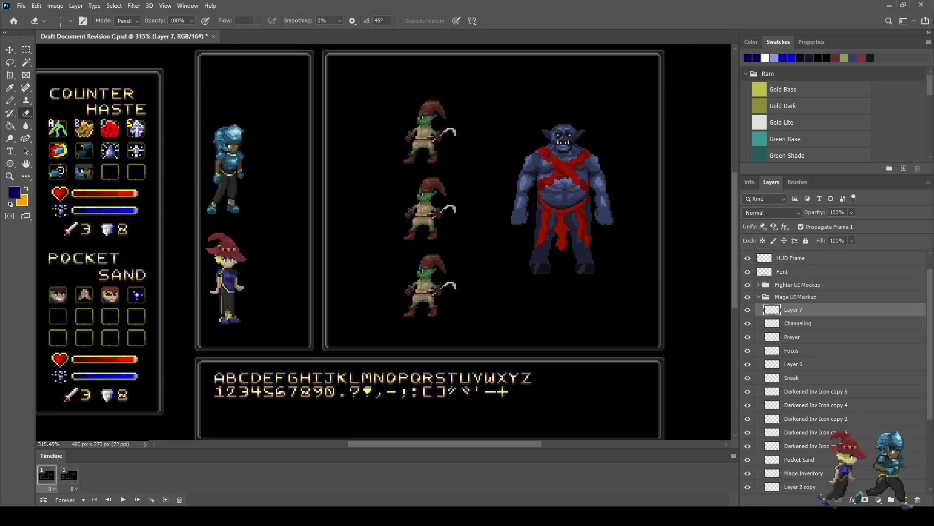
scroll(593, 186, up, 1)
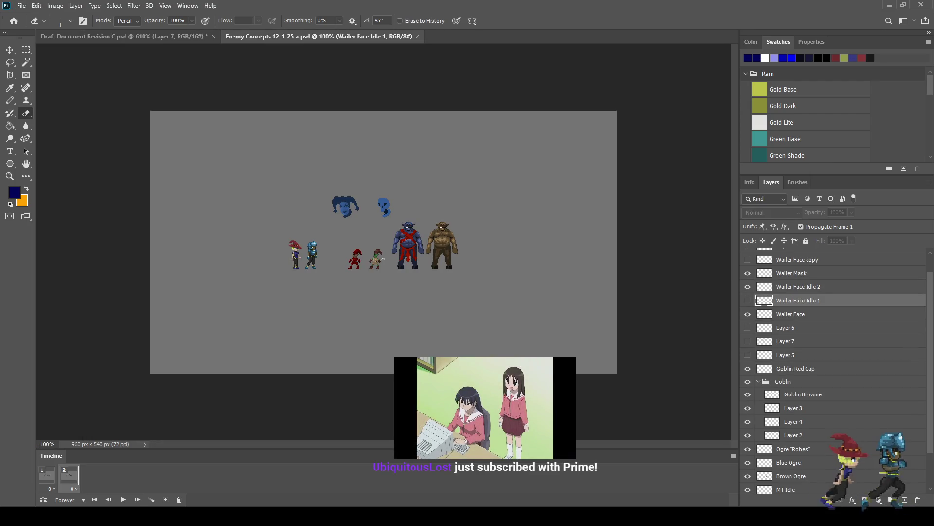
- Zoom in on the ogres and play the Enemy Concepts animation to preview the Wailer face
scroll(431, 237, up, 5)
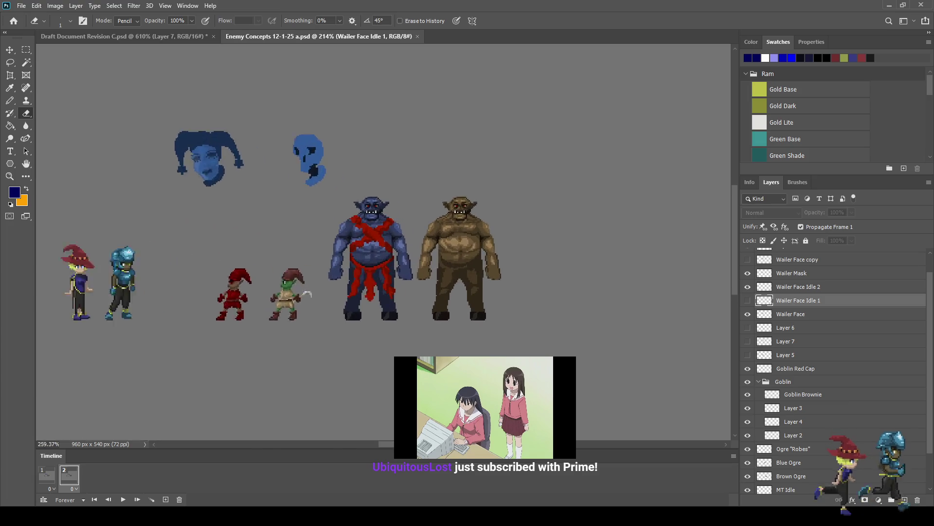
scroll(477, 239, up, 3)
scroll(477, 239, up, 3)
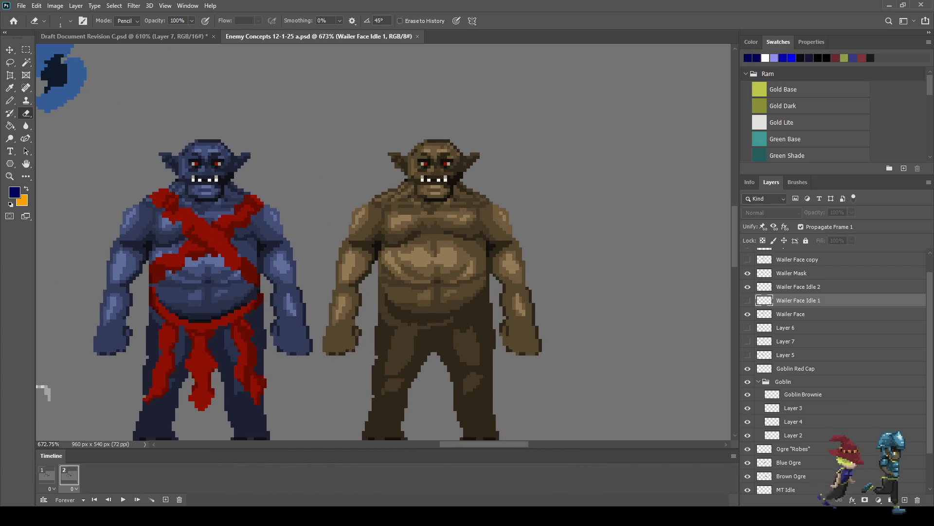
scroll(395, 310, up, 1)
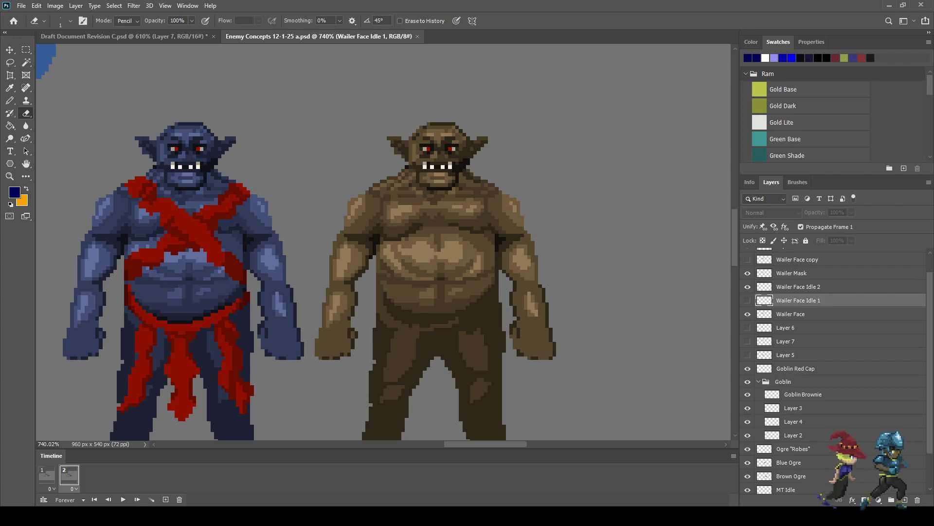
scroll(472, 239, down, 8)
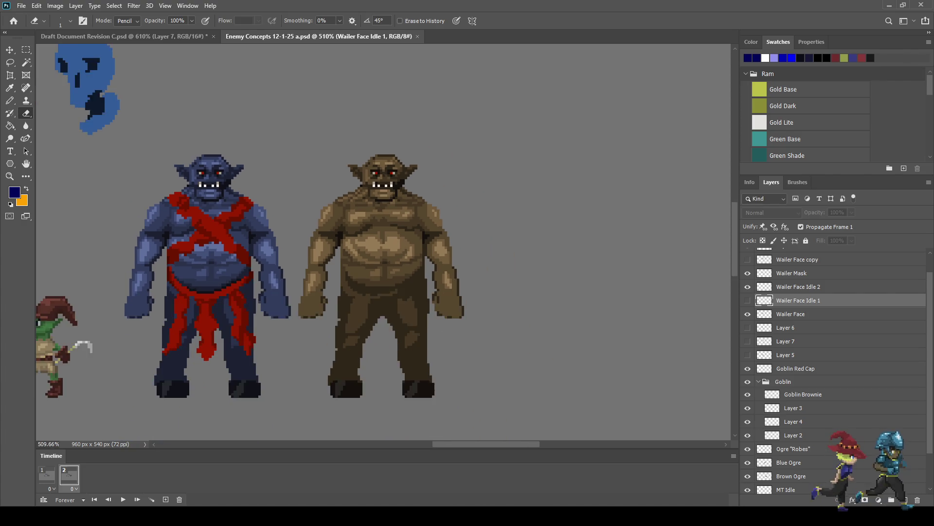
scroll(472, 239, down, 6)
scroll(472, 239, down, 2)
scroll(472, 239, down, 1)
scroll(359, 204, up, 1)
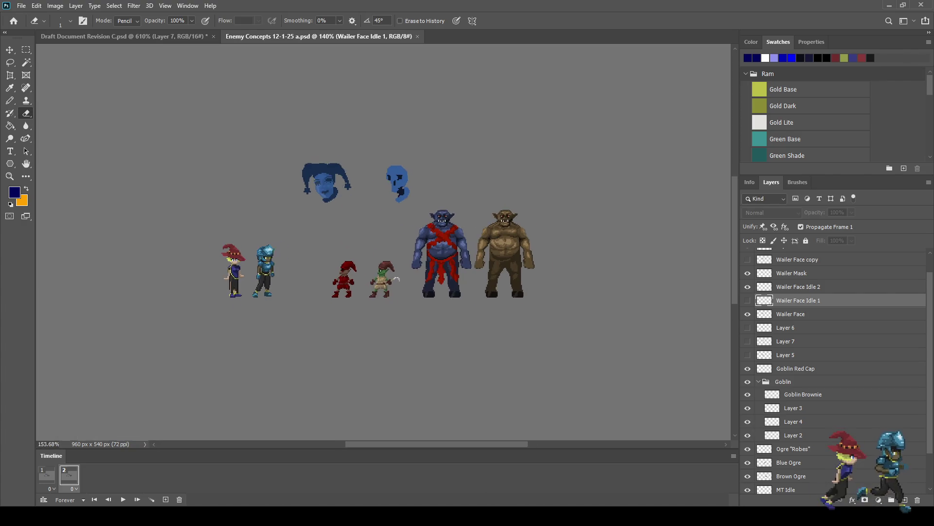
scroll(359, 203, up, 3)
scroll(359, 204, up, 2)
scroll(359, 203, up, 1)
scroll(503, 193, up, 1)
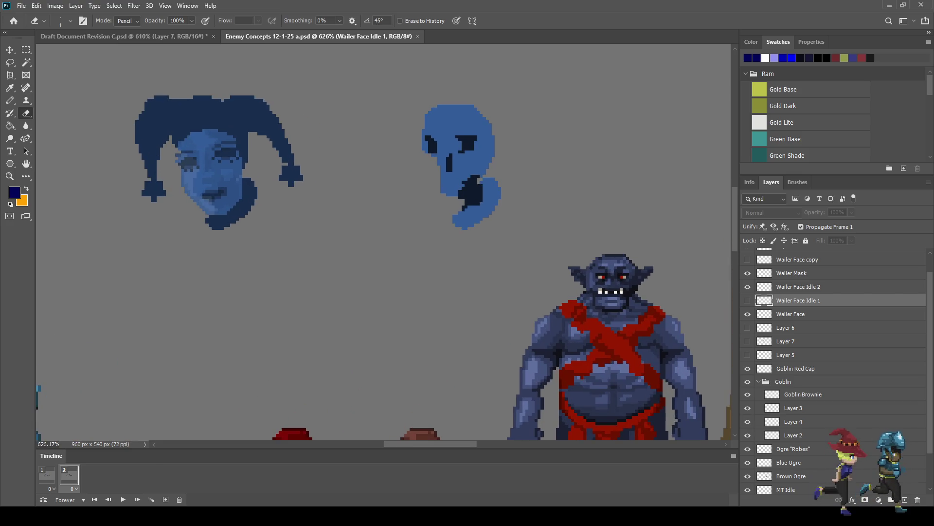
key(space)
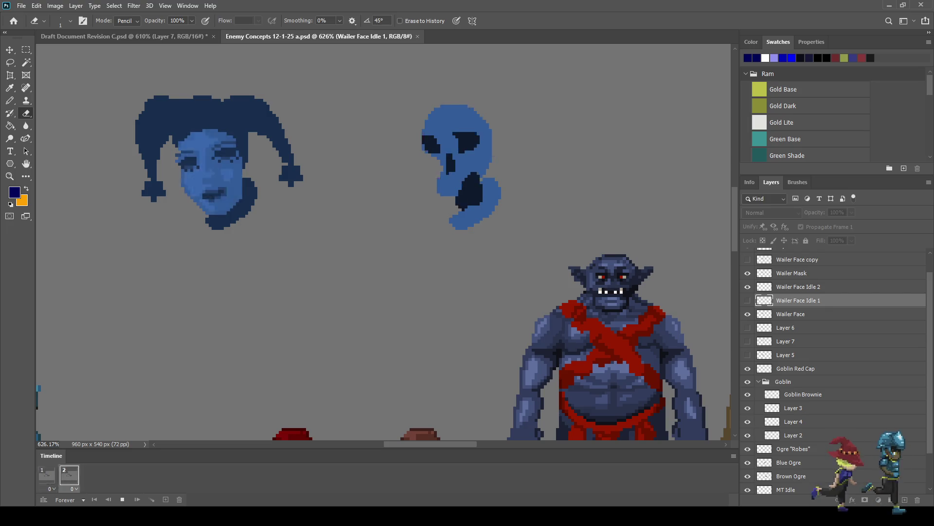
- Stop the animation on its second frame and close the Enemy Concepts document
scroll(439, 236, down, 5)
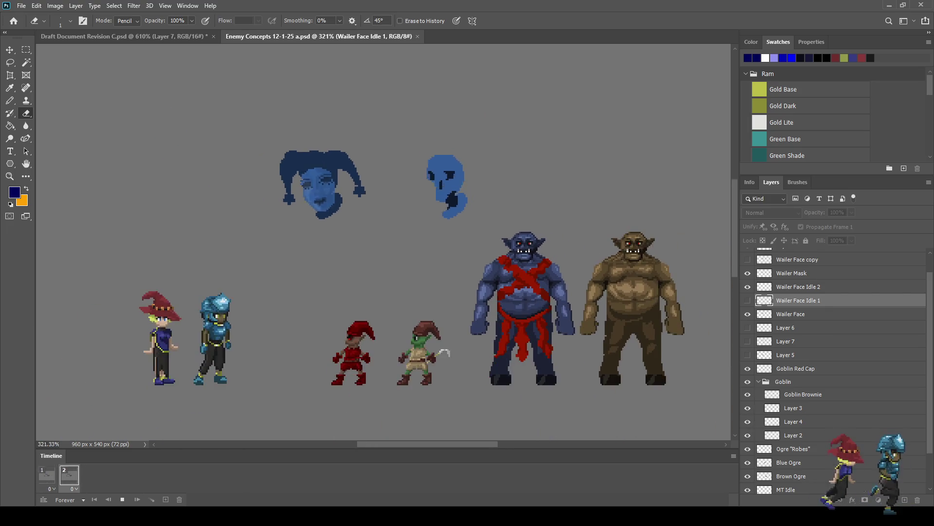
scroll(485, 318, up, 2)
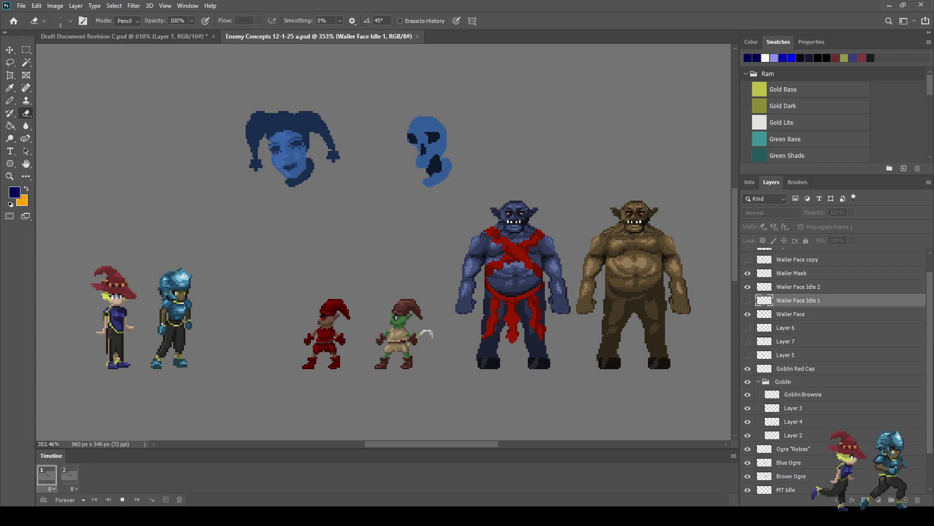
scroll(472, 211, down, 2)
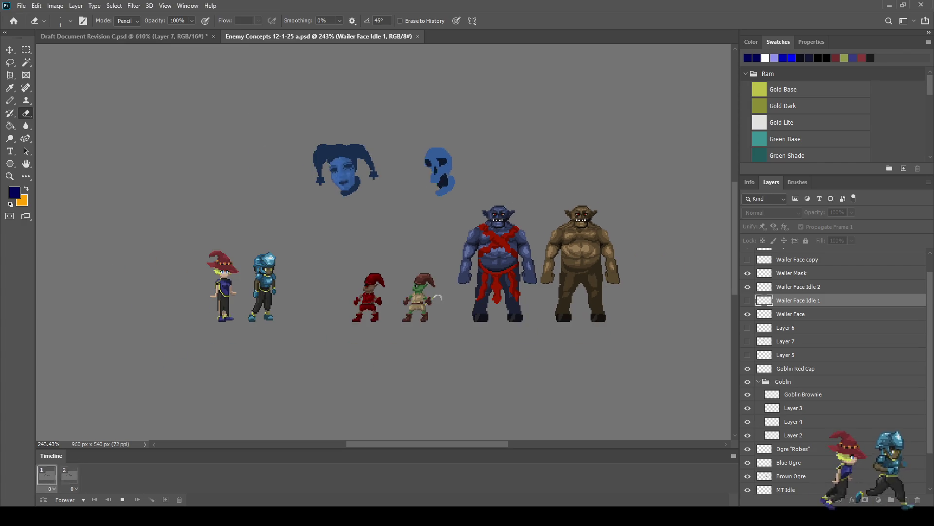
scroll(550, 252, up, 2)
scroll(482, 262, up, 2)
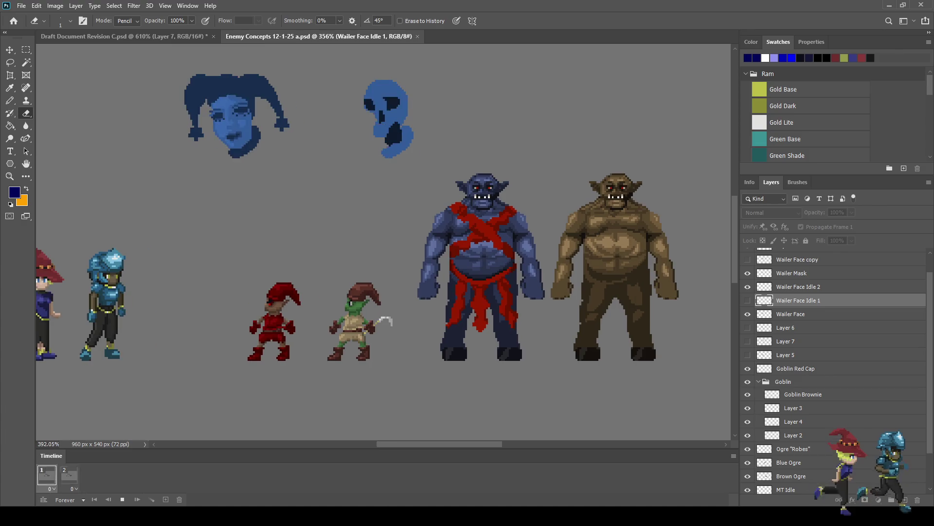
scroll(285, 360, up, 3)
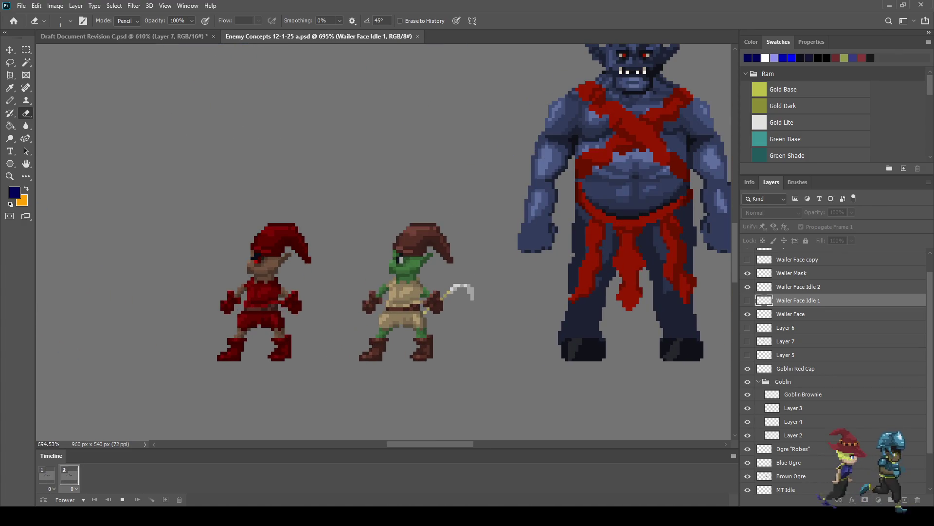
scroll(292, 253, down, 3)
scroll(356, 292, up, 3)
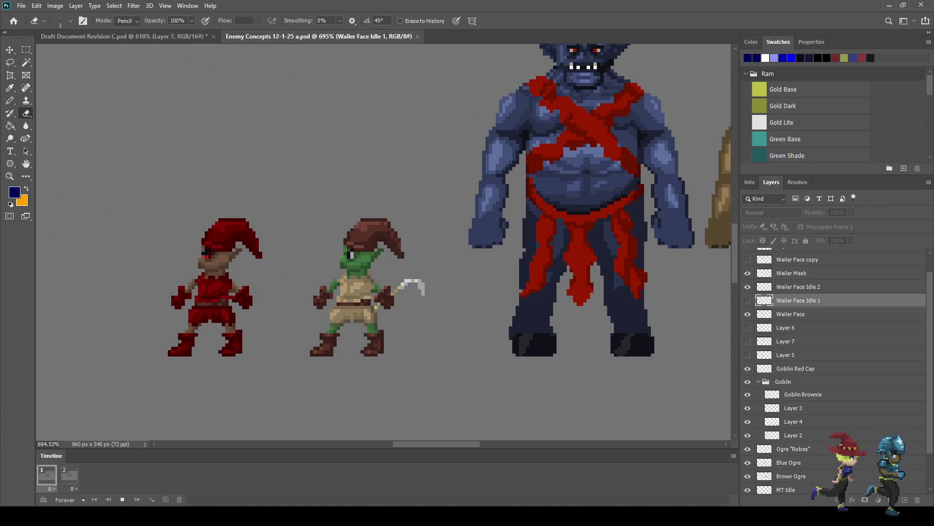
scroll(441, 257, down, 4)
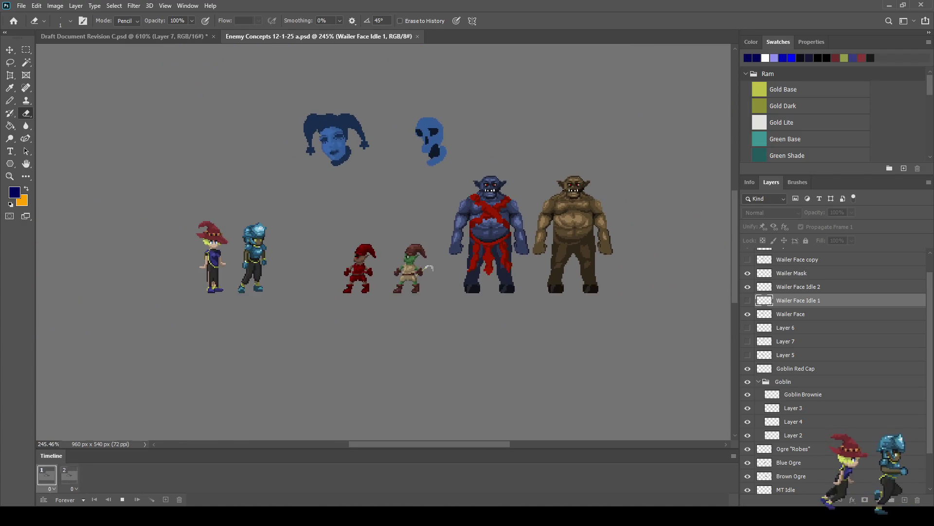
scroll(528, 224, up, 2)
scroll(527, 224, up, 2)
key(space)
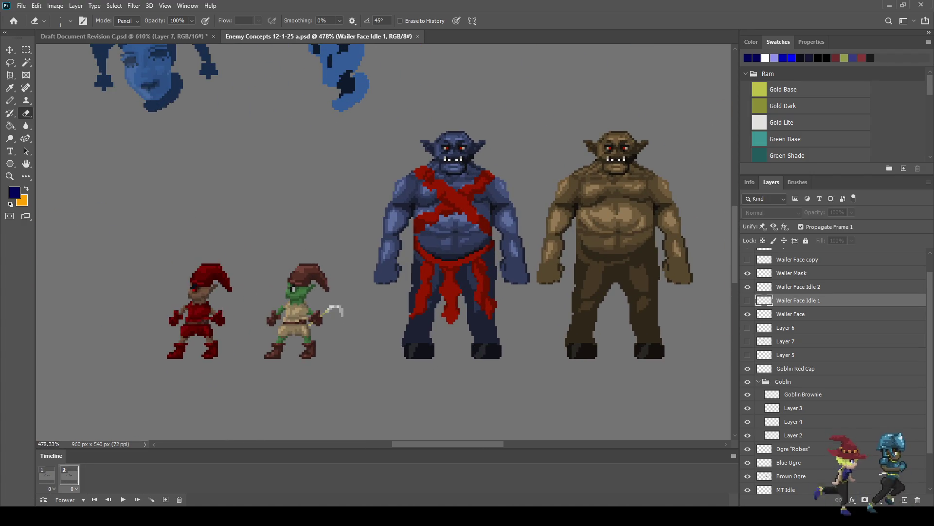
click(417, 37)
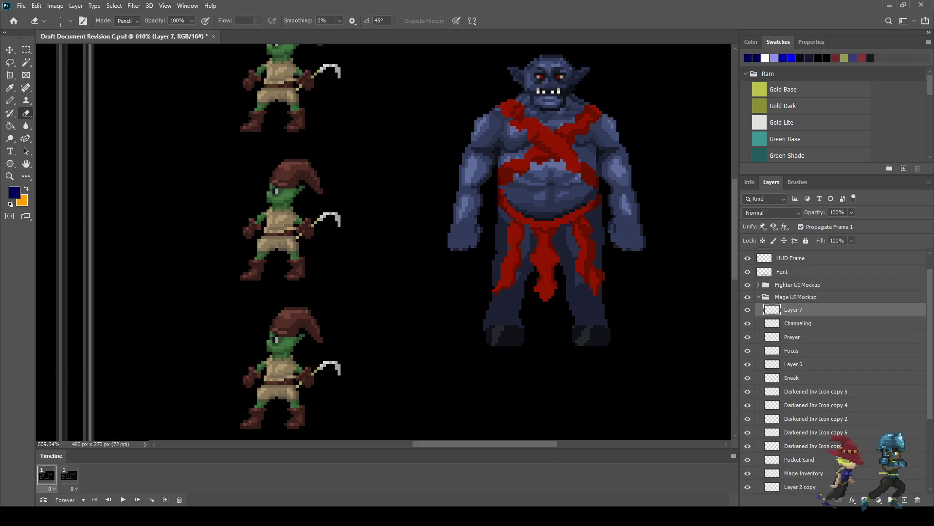
- Bring the mage's inventory panel into view and save the draft
scroll(493, 219, down, 3)
scroll(493, 219, down, 2)
scroll(302, 246, down, 1)
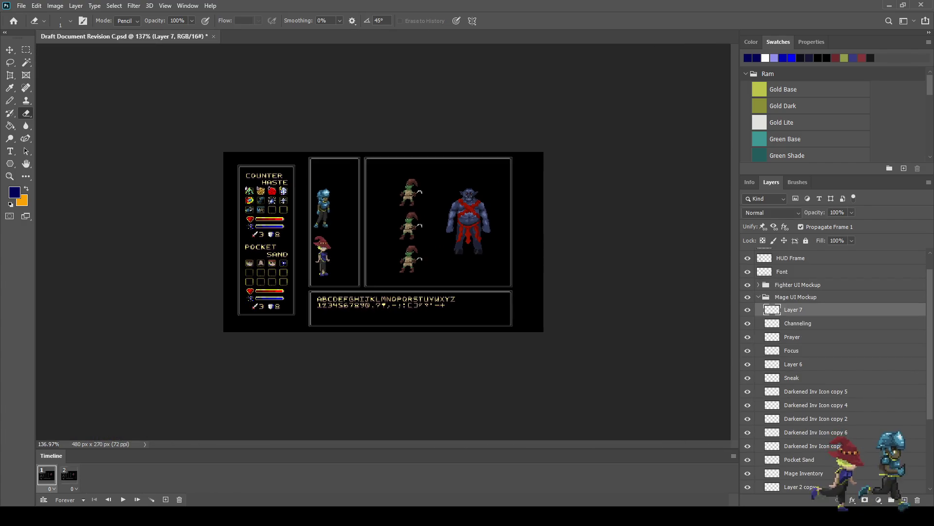
scroll(302, 246, up, 4)
mouse_move(301, 246)
mouse_down()
mouse_move(528, 196)
mouse_move(590, 173)
mouse_up()
key(ctrl+s)
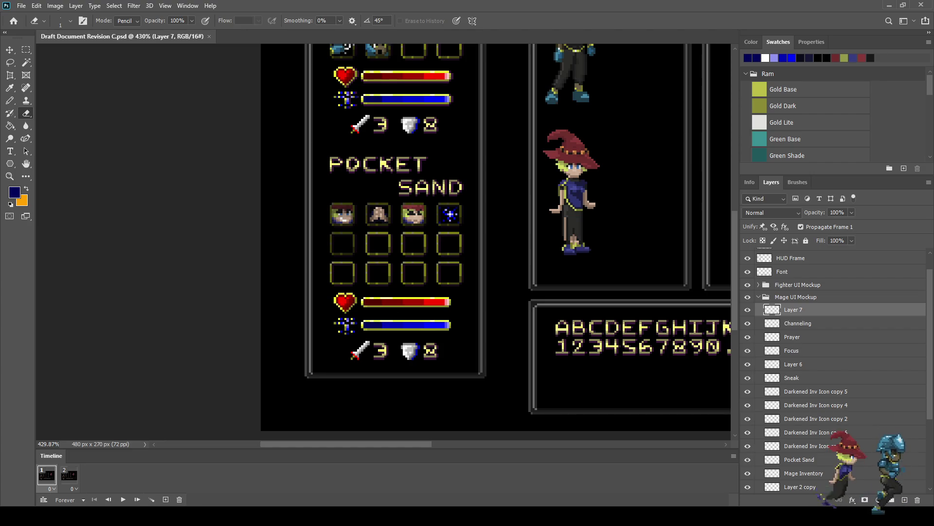
- Rename Layer 7 to 'Counter Sign' and save
double_click(793, 310)
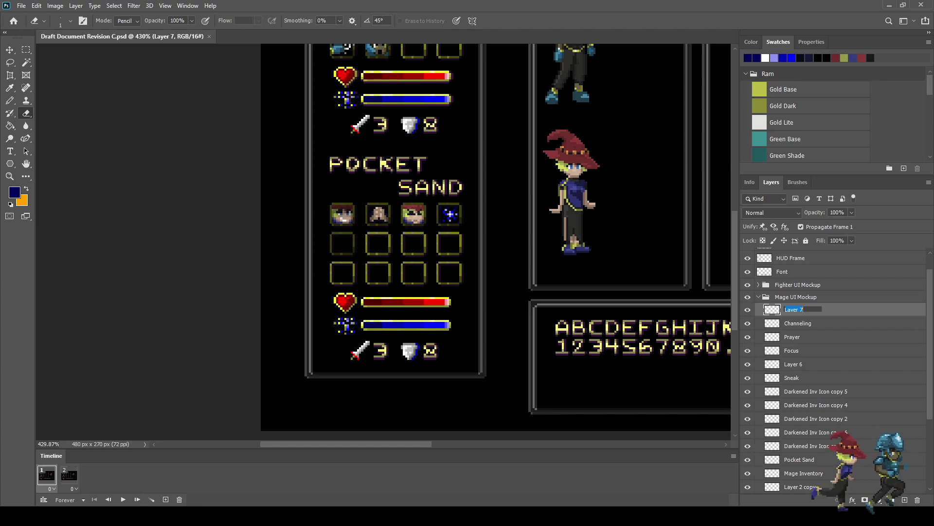
text(Counter)
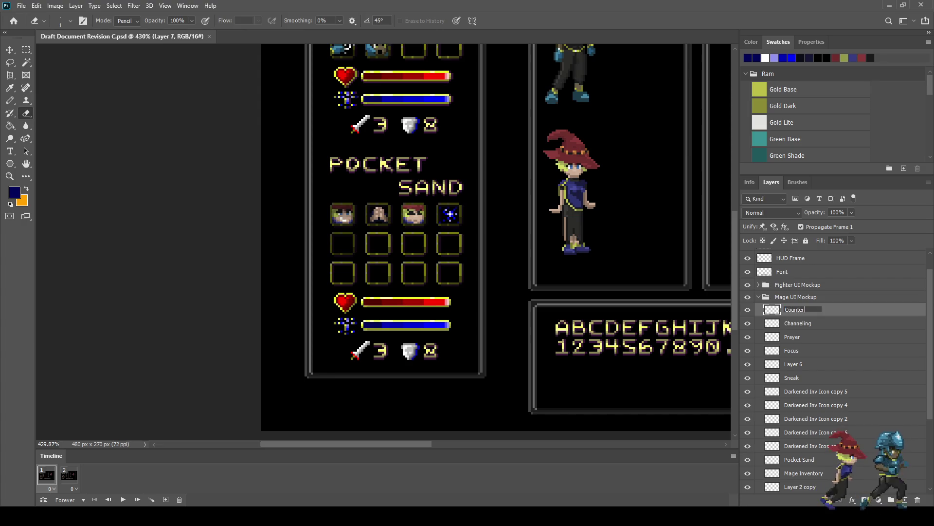
text( Sign)
key(Return)
key(ctrl+s)
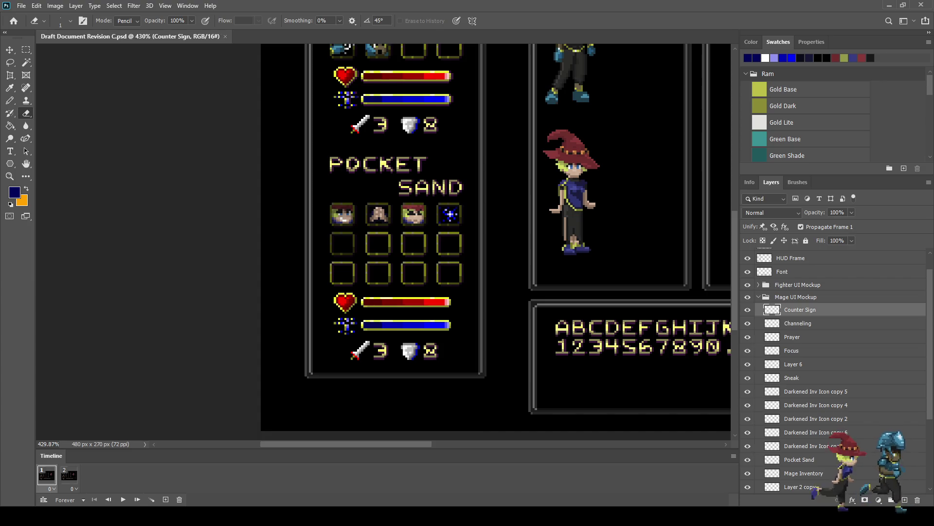
- Rename the Counter Sign layer to 'Unseal' and save
double_click(785, 310)
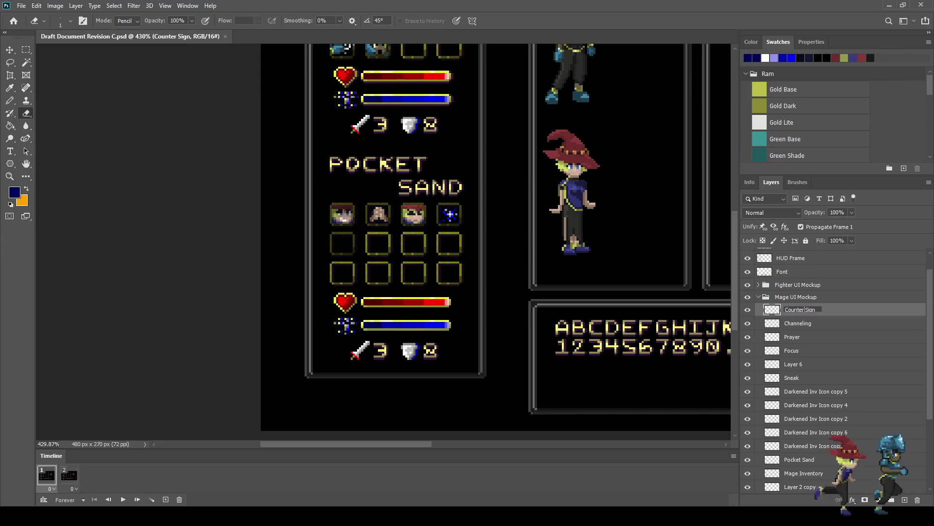
drag(814, 310, 785, 309)
text(Unseal)
key(Return)
key(ctrl+s)
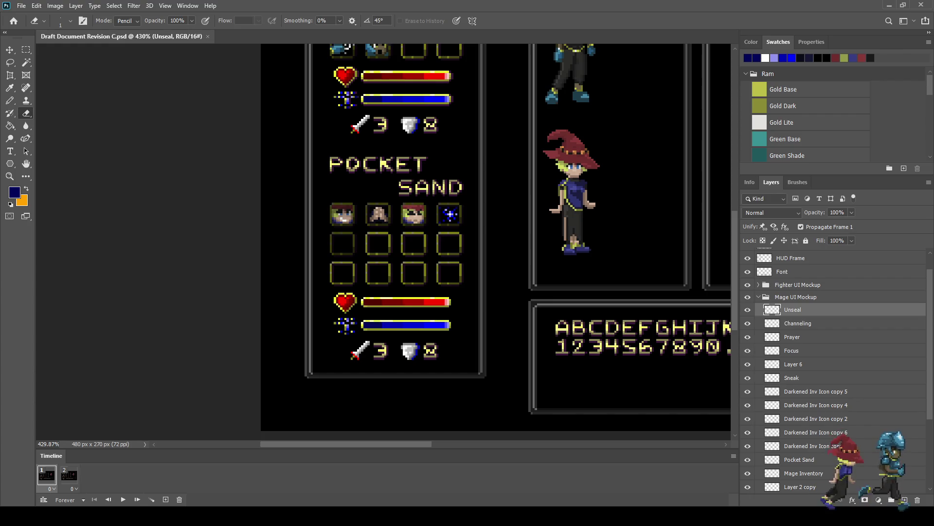
- With the Pencil active, fit the mockup and zoom into the Pocket Sand inventory
key(b)
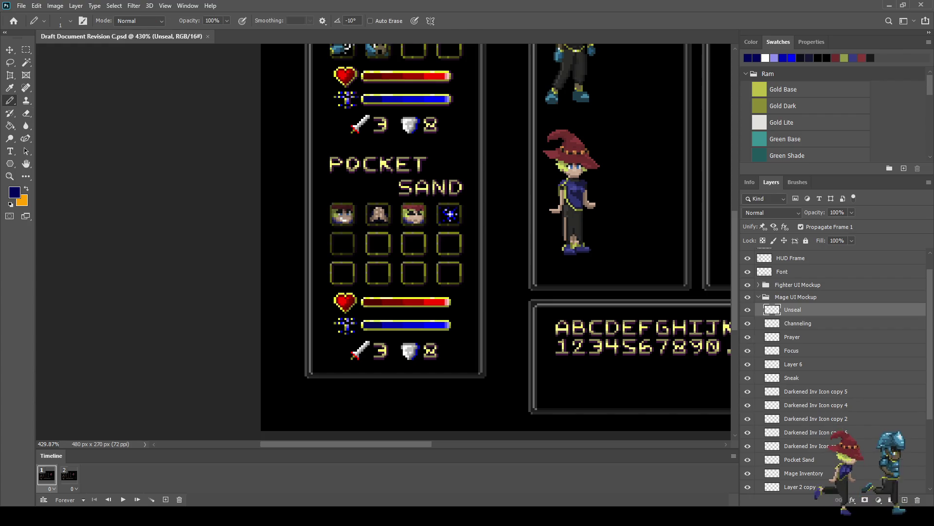
key(ctrl+0)
scroll(110, 301, up, 5)
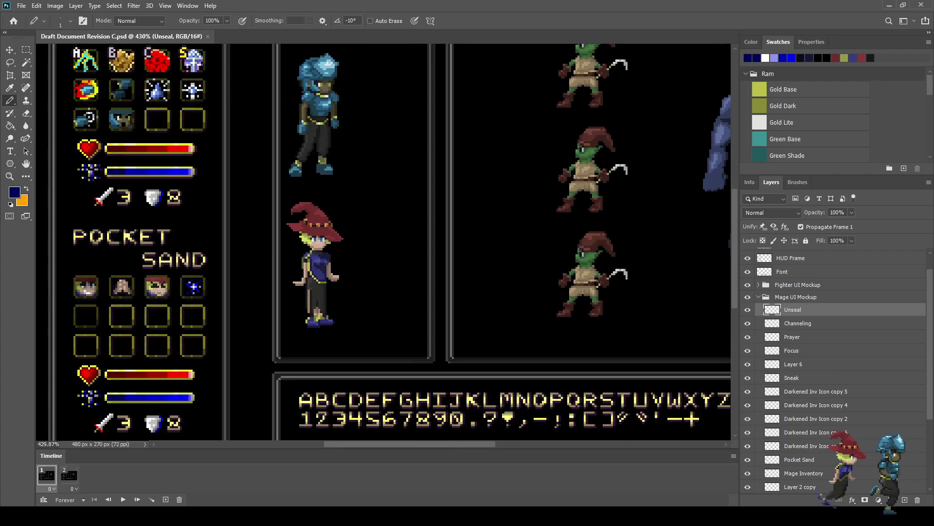
drag(110, 302, 311, 256)
scroll(253, 264, up, 2)
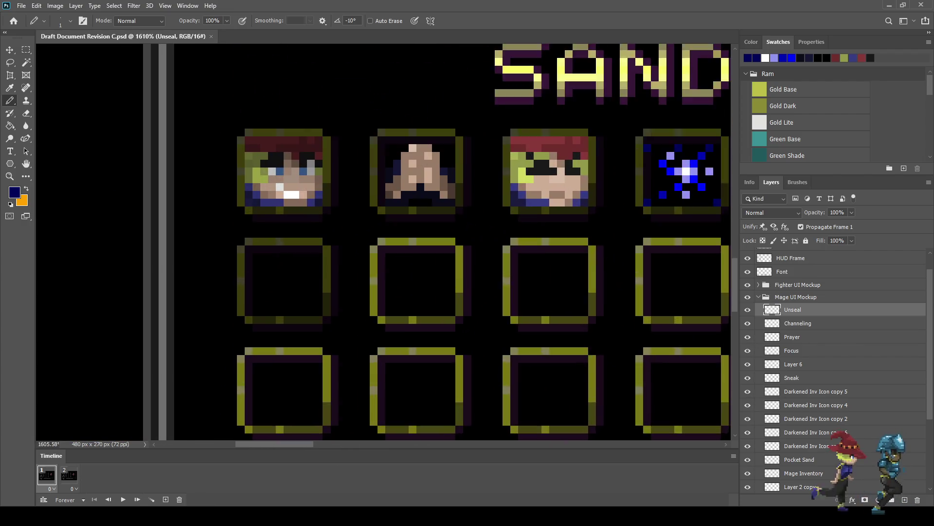
scroll(253, 264, up, 2)
scroll(262, 259, down, 2)
scroll(261, 259, down, 2)
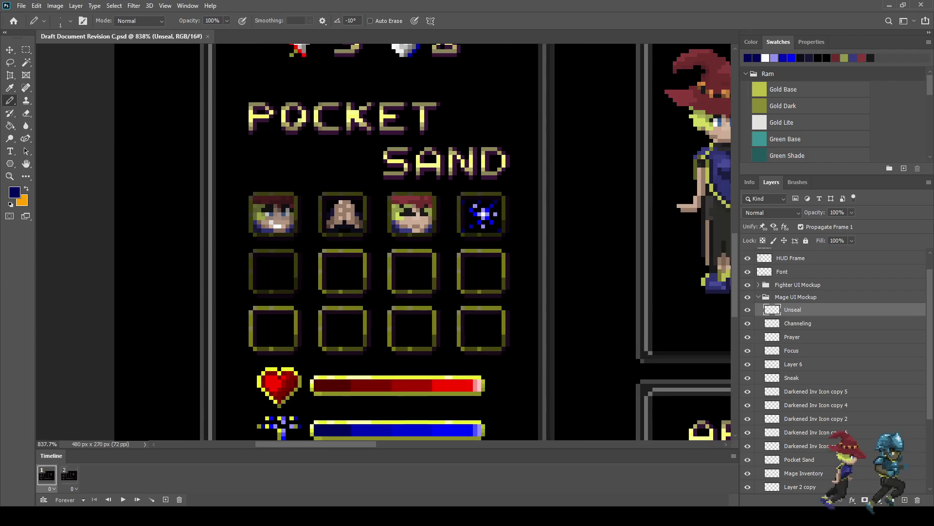
scroll(262, 258, down, 1)
scroll(256, 266, down, 2)
scroll(257, 265, up, 3)
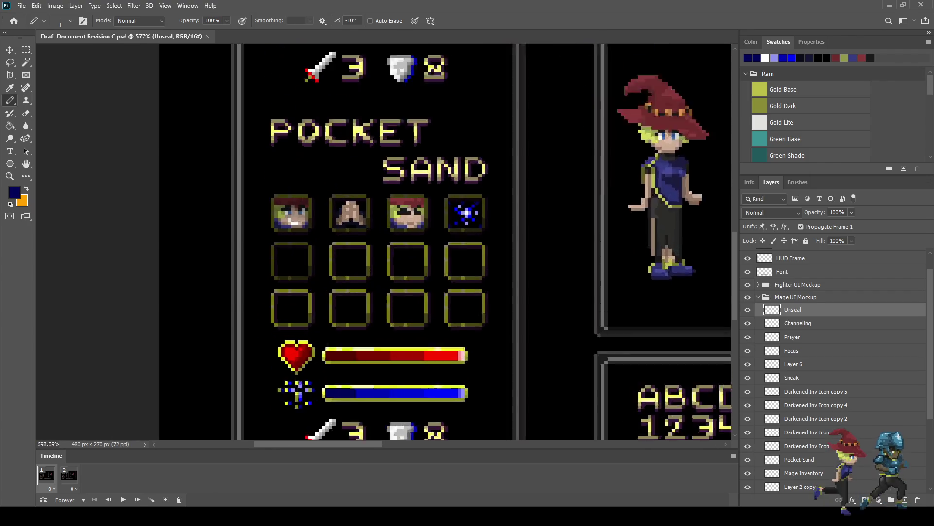
scroll(257, 265, up, 3)
scroll(256, 266, up, 2)
scroll(296, 246, up, 1)
scroll(296, 247, up, 1)
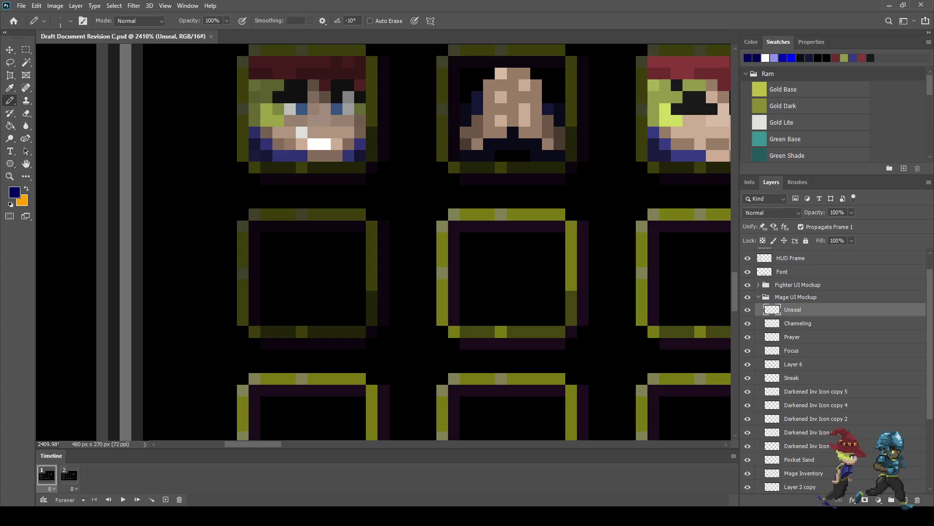
- Sample magenta as the drawing colour and draw a top bar inside the empty slot
key(i)
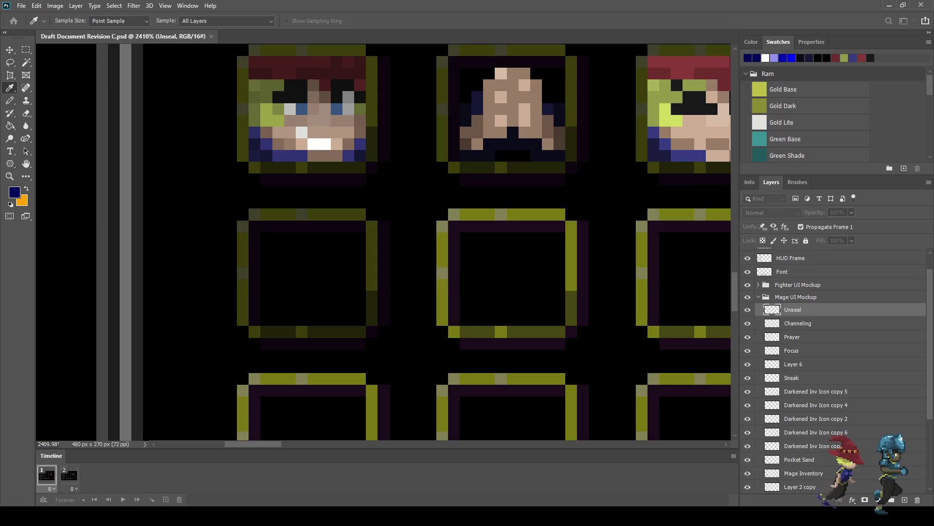
key(b)
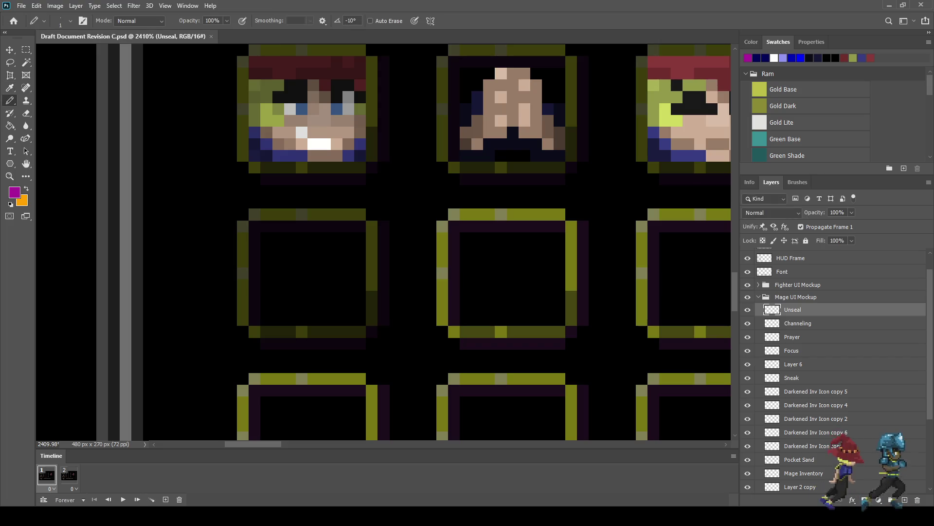
scroll(328, 243, up, 3)
drag(339, 220, 261, 220)
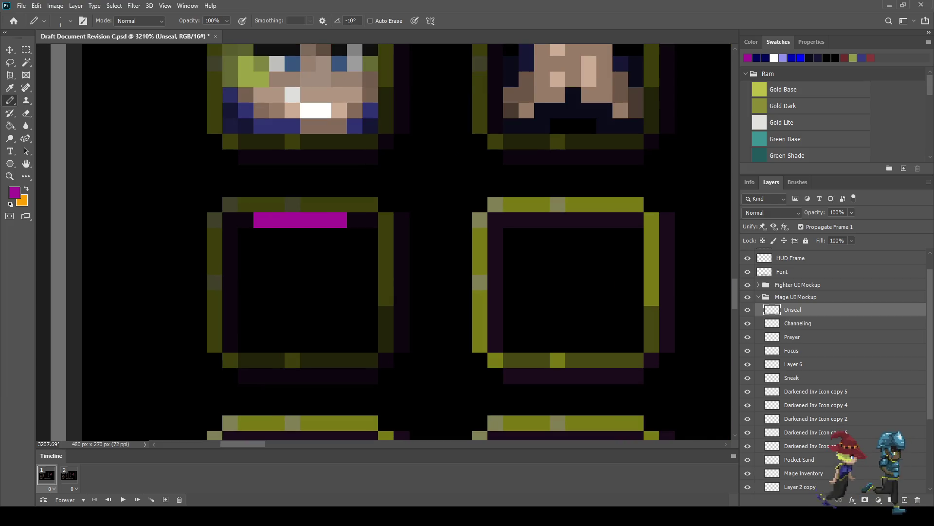
- Extend the top bar, draw the diagonal down to the bottom right, and add the bottom bar
click(292, 283)
click(245, 220)
click(245, 235)
click(261, 251)
click(277, 266)
click(309, 297)
click(324, 314)
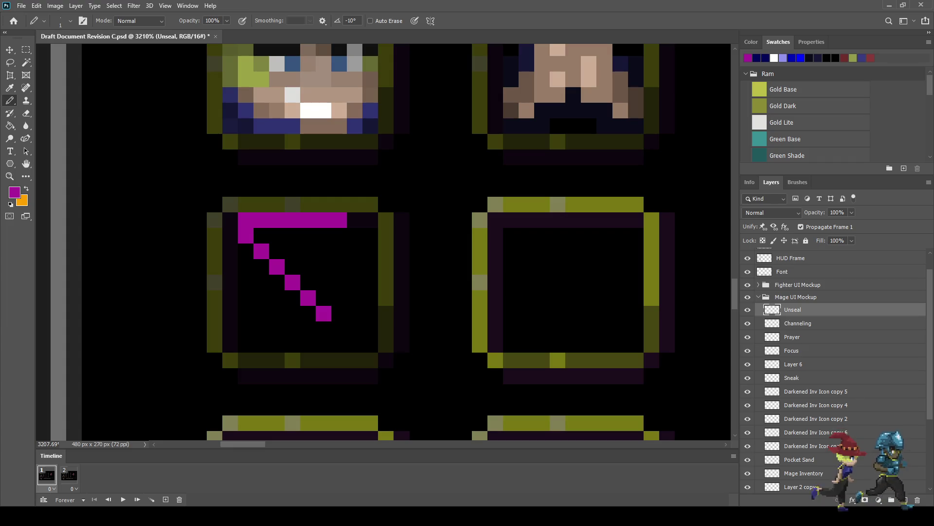
drag(339, 329, 246, 329)
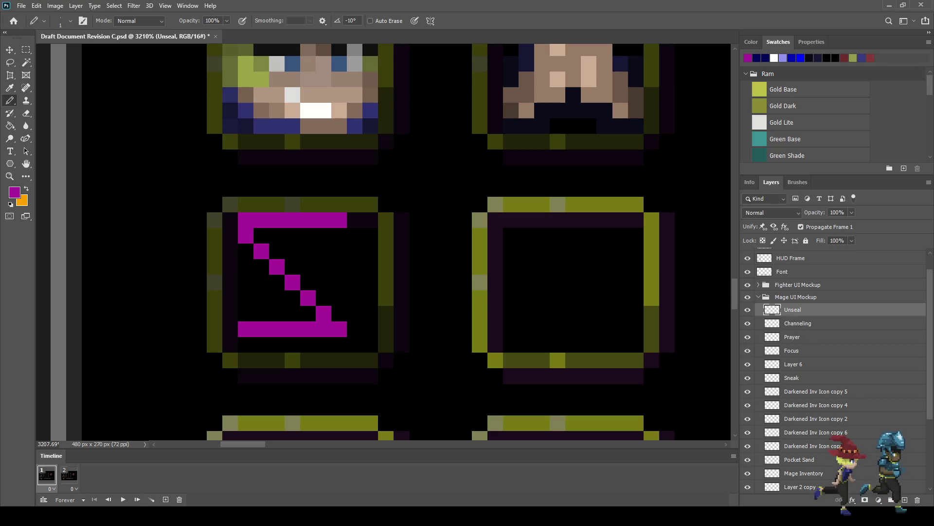
- Draw the opposite diagonal from the bottom left up to the top right
click(246, 313)
click(262, 298)
click(277, 282)
click(292, 267)
click(308, 251)
click(324, 235)
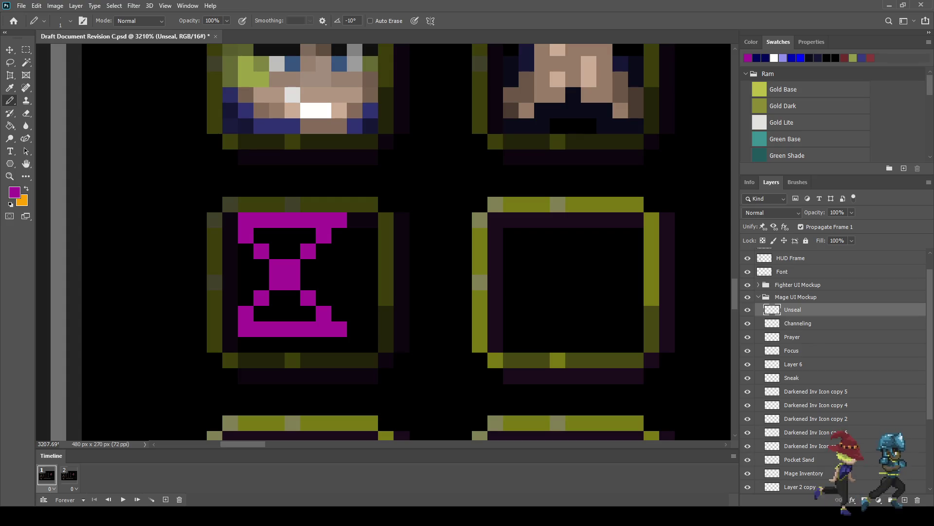
- Erase the hourglass's top-right and bottom-right corner pixels
key(e)
click(340, 219)
click(339, 329)
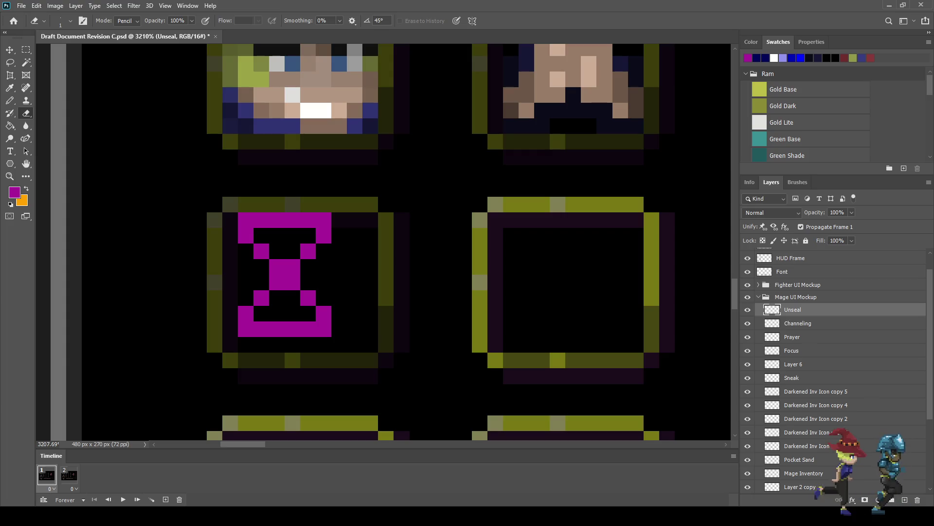
- Save, then shift the hourglass one pixel right and one pixel down
key(ctrl+s)
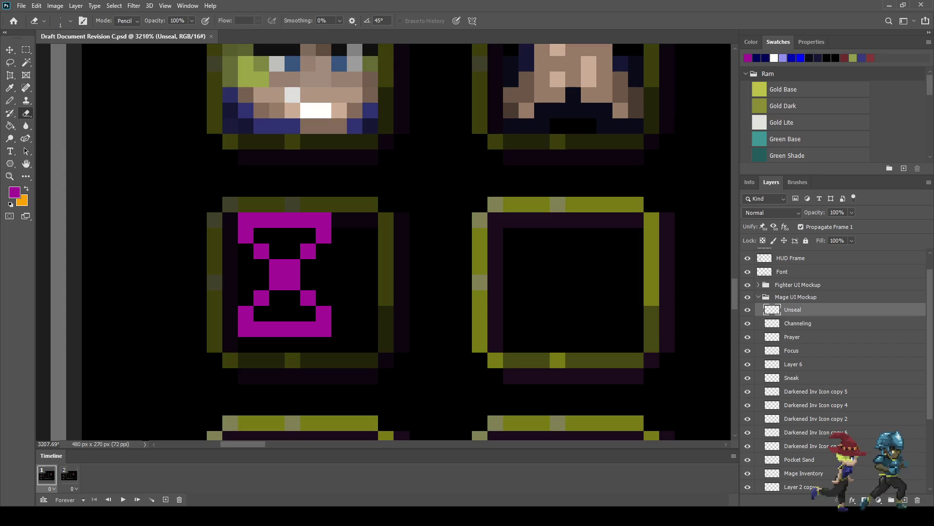
key(ctrl+t)
key(Right)
key(Down)
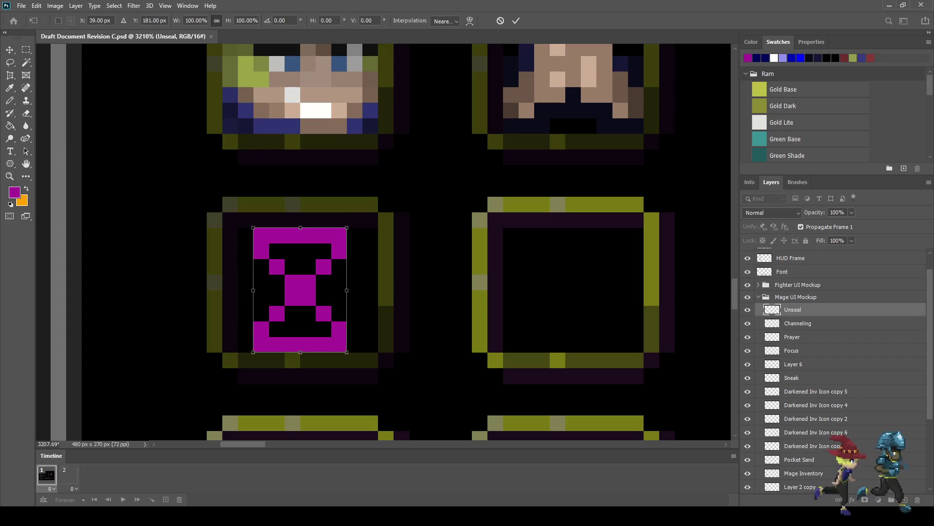
key(Return)
- Add a magenta pixel on each side of the hourglass, pick blue as the colour, and save
key(e)
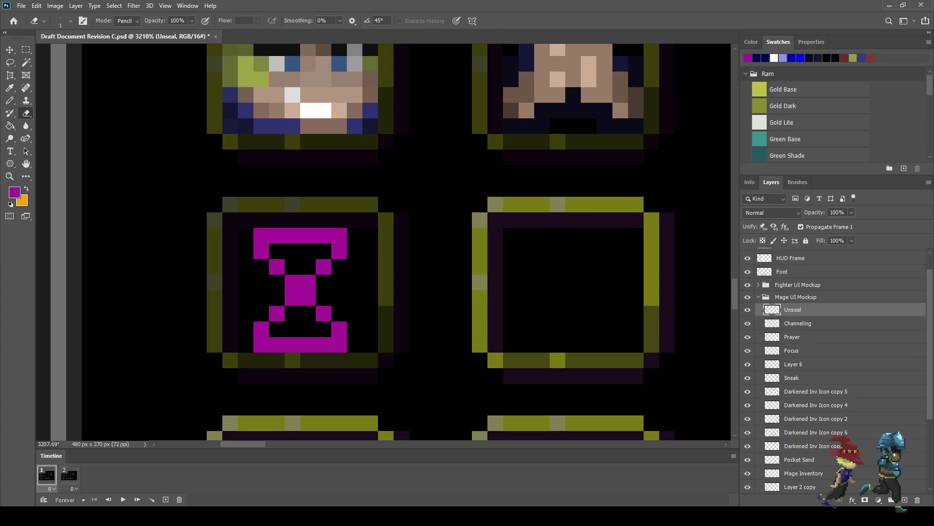
key(b)
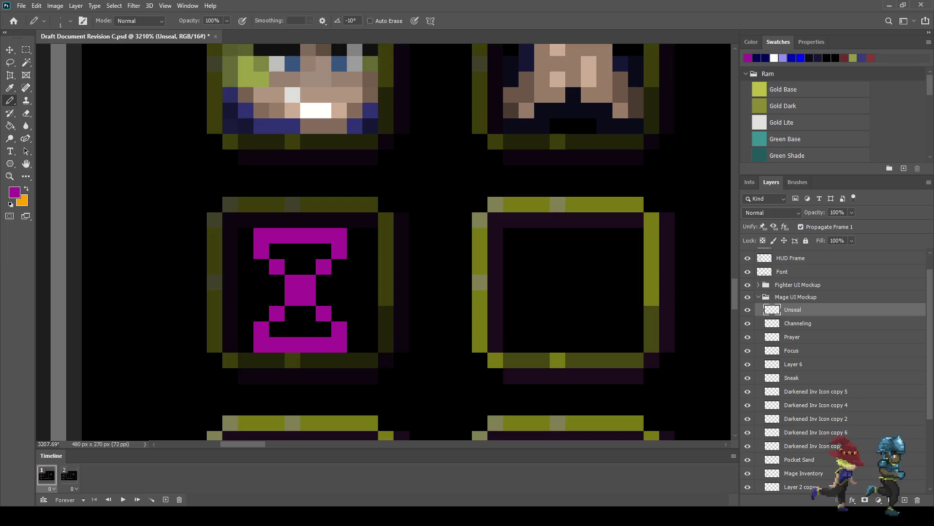
click(370, 298)
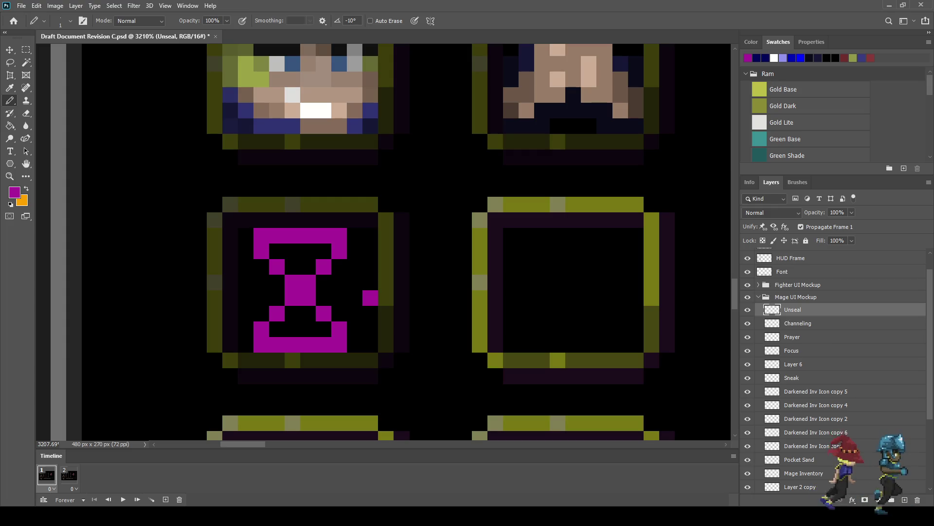
click(230, 282)
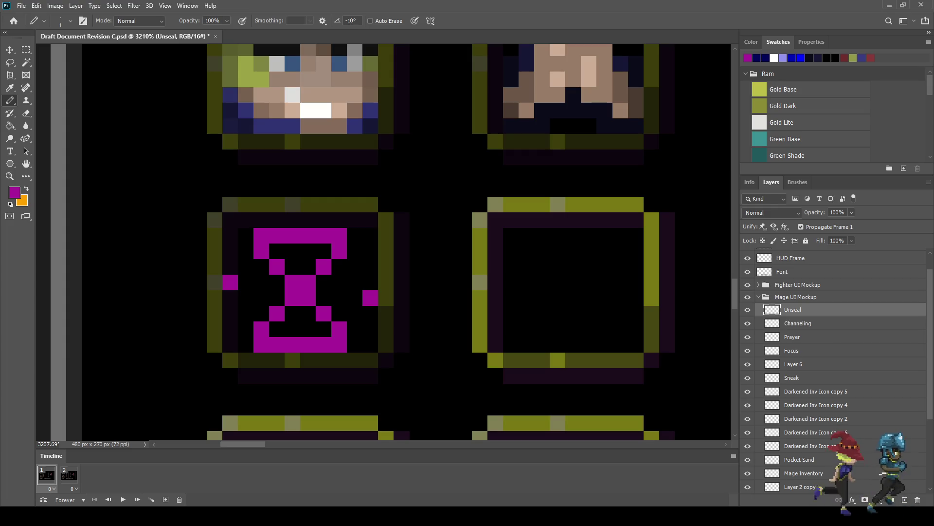
key(i)
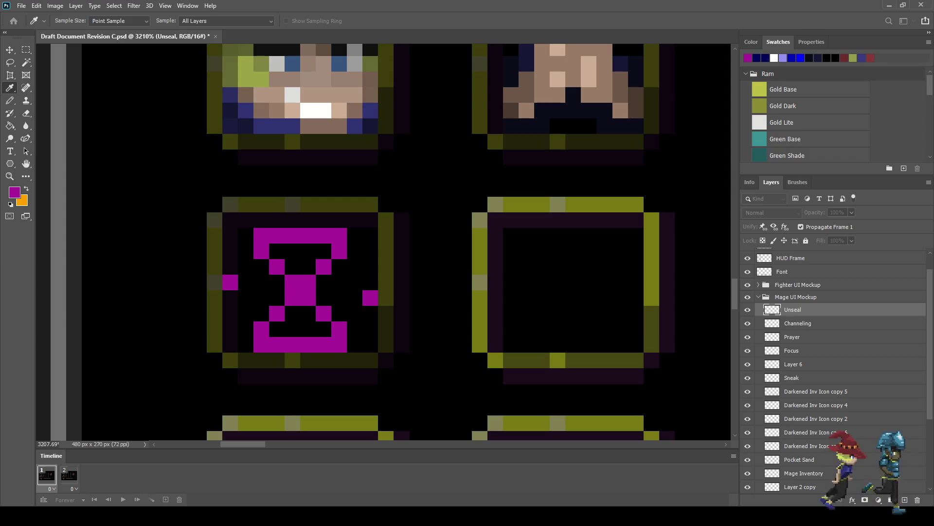
key(b)
key(ctrl+s)
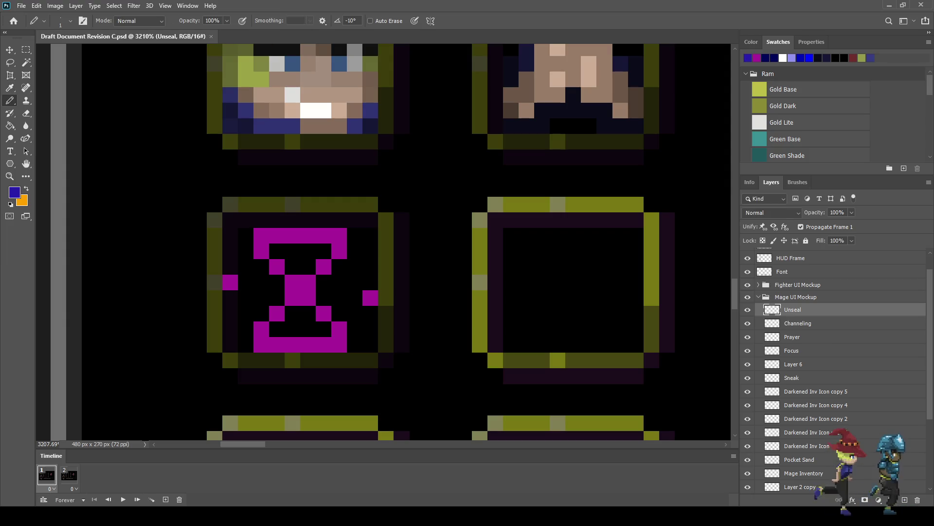
- Add blue pixels to the hourglass's left and right edges, top-left corner, bottom-right corner and bottom edge
click(230, 297)
click(370, 282)
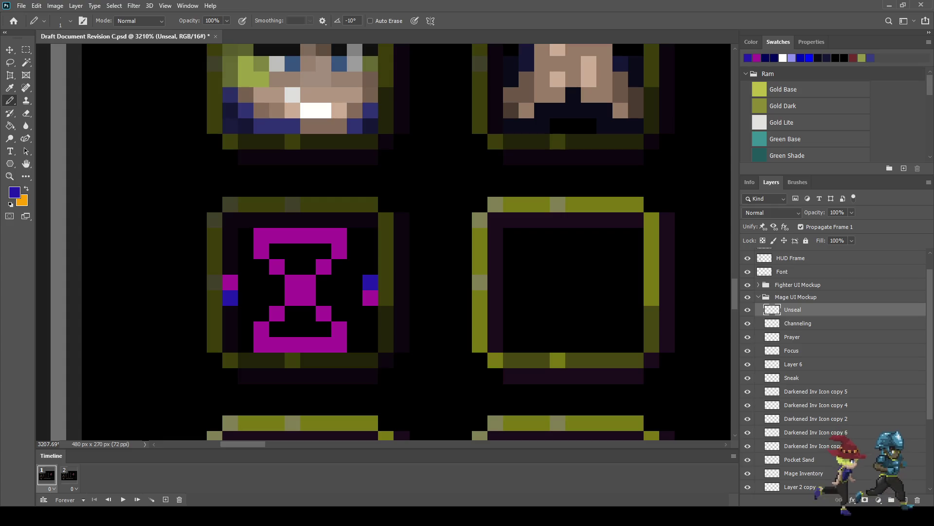
click(245, 243)
click(261, 219)
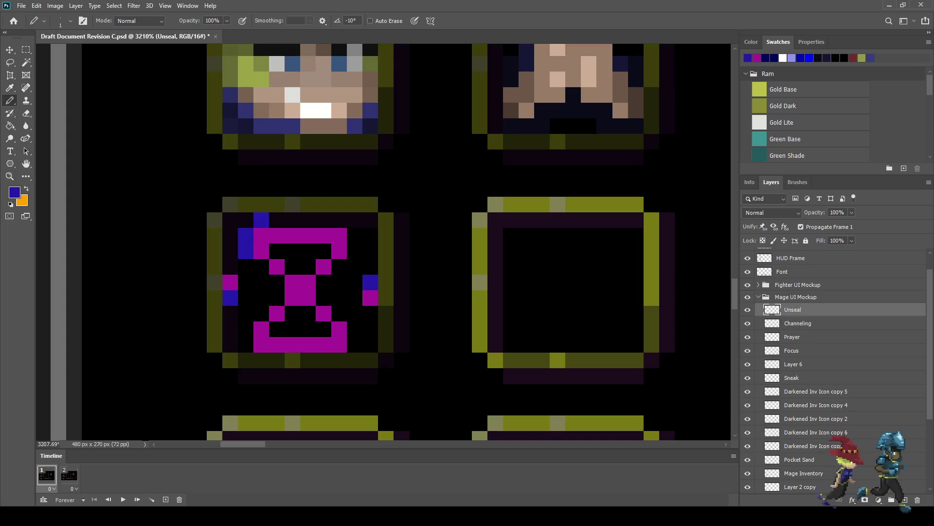
click(245, 219)
click(356, 344)
click(339, 360)
click(355, 361)
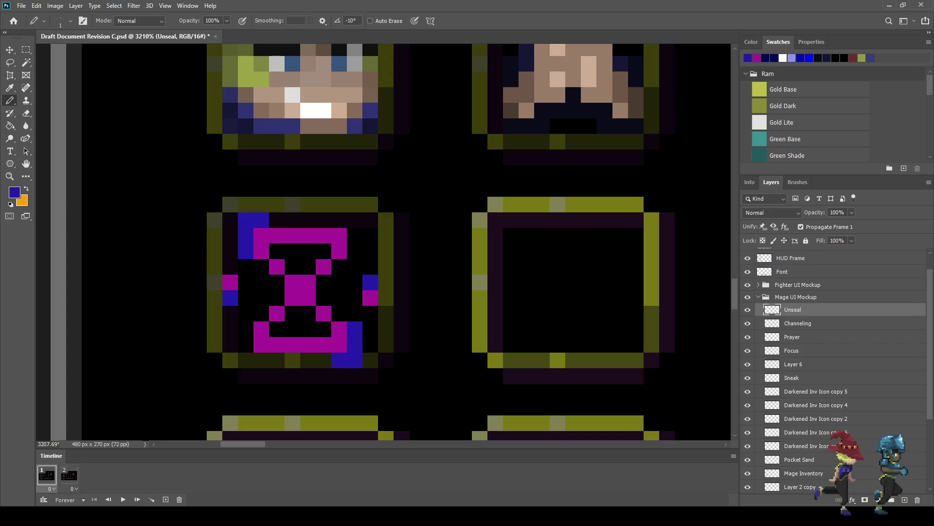
- Turn two centre hourglass pixels blue
scroll(364, 266, down, 3)
scroll(364, 266, down, 3)
scroll(364, 266, down, 3)
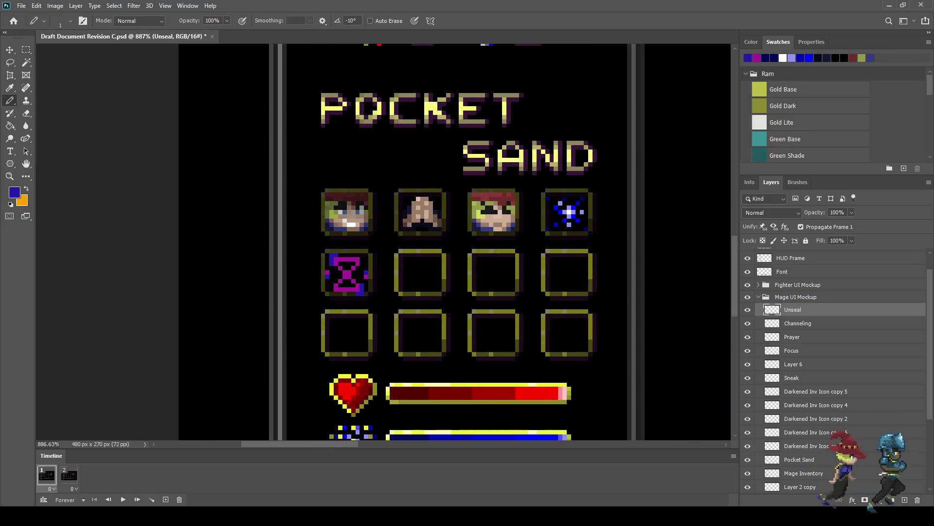
scroll(344, 284, up, 3)
scroll(344, 283, up, 2)
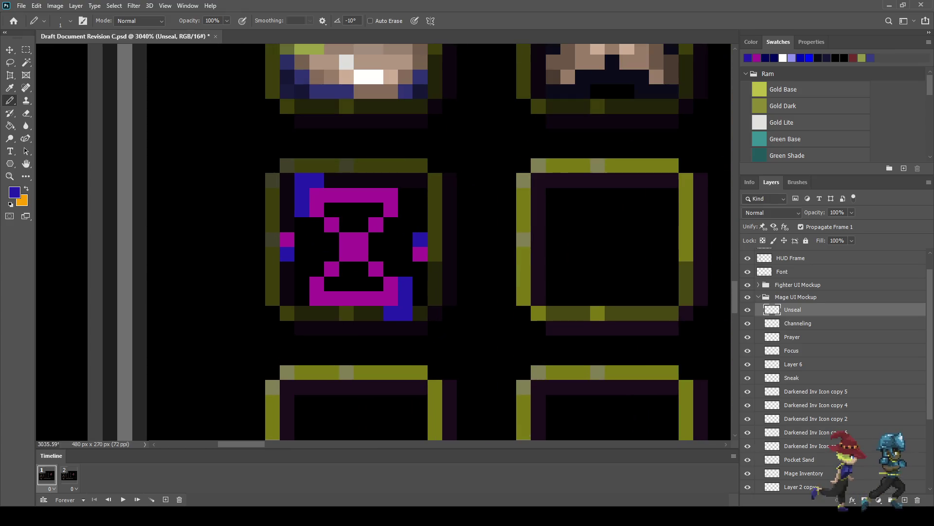
click(346, 254)
click(361, 240)
- Recolour the lower-left and upper-right diagonal pixels and the top bar's left end blue
scroll(360, 255, down, 3)
scroll(359, 263, down, 1)
scroll(358, 260, up, 3)
scroll(350, 273, up, 1)
click(345, 279)
click(331, 292)
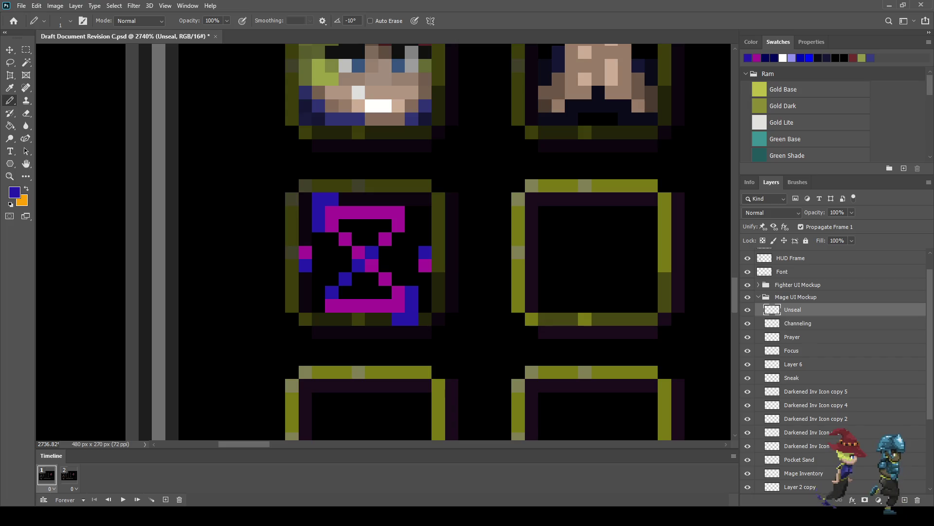
click(386, 240)
click(399, 226)
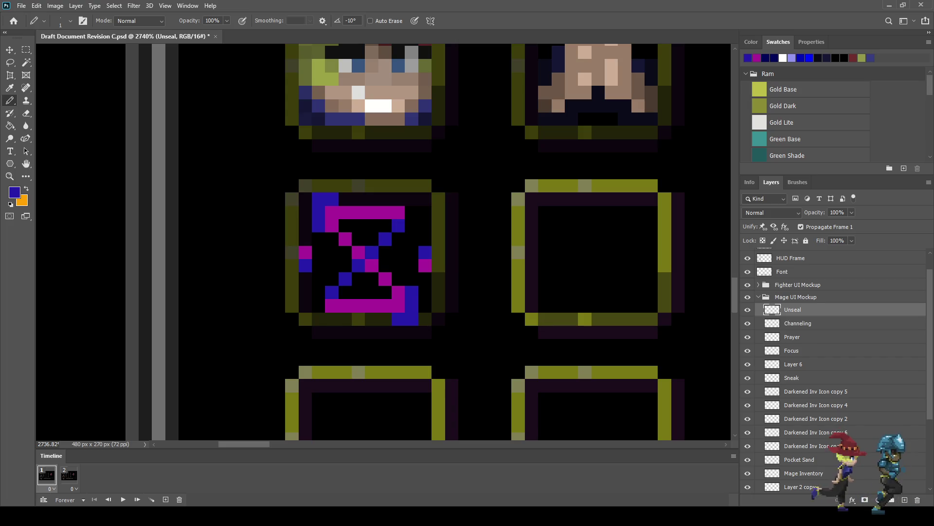
scroll(370, 263, down, 4)
scroll(370, 263, down, 4)
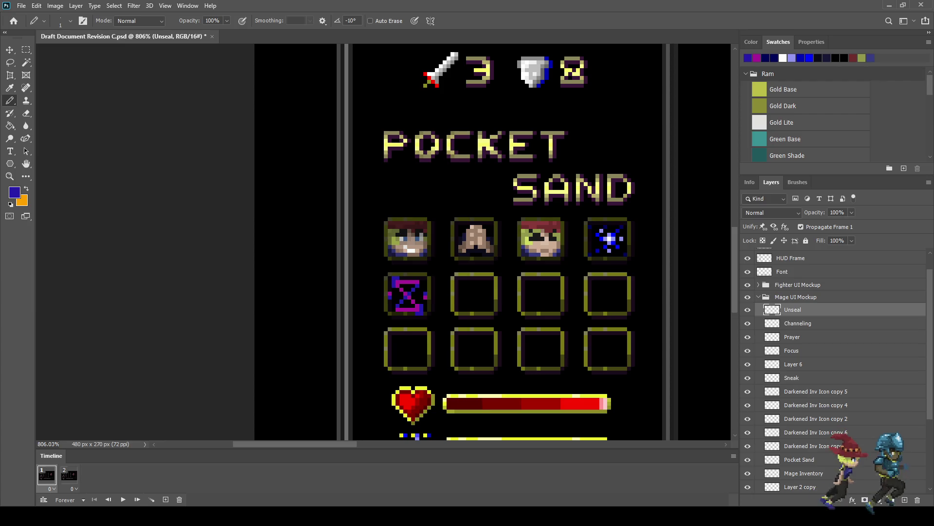
scroll(396, 290, up, 2)
scroll(396, 291, up, 2)
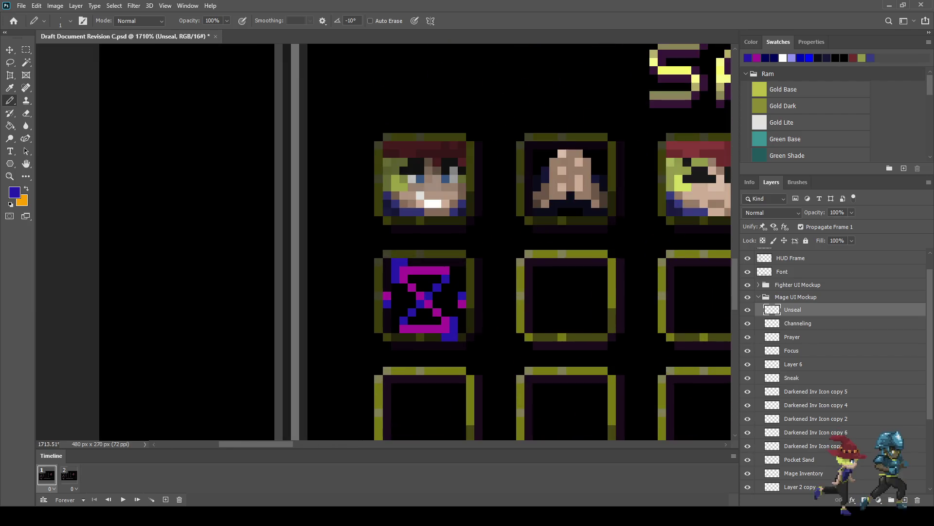
scroll(395, 290, up, 2)
scroll(396, 290, up, 2)
click(406, 244)
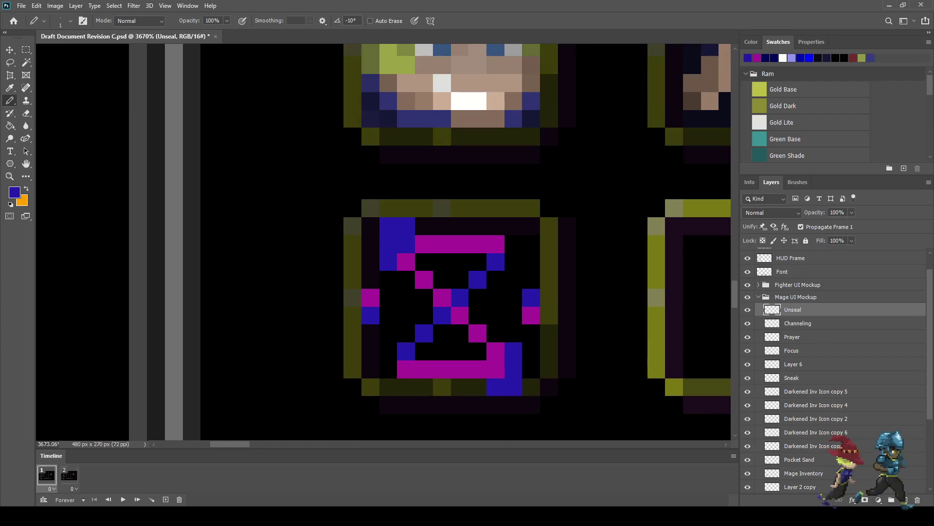
click(496, 369)
- Erase the stray blue pixel at the hourglass's lower right
scroll(460, 394, down, 2)
scroll(460, 394, down, 2)
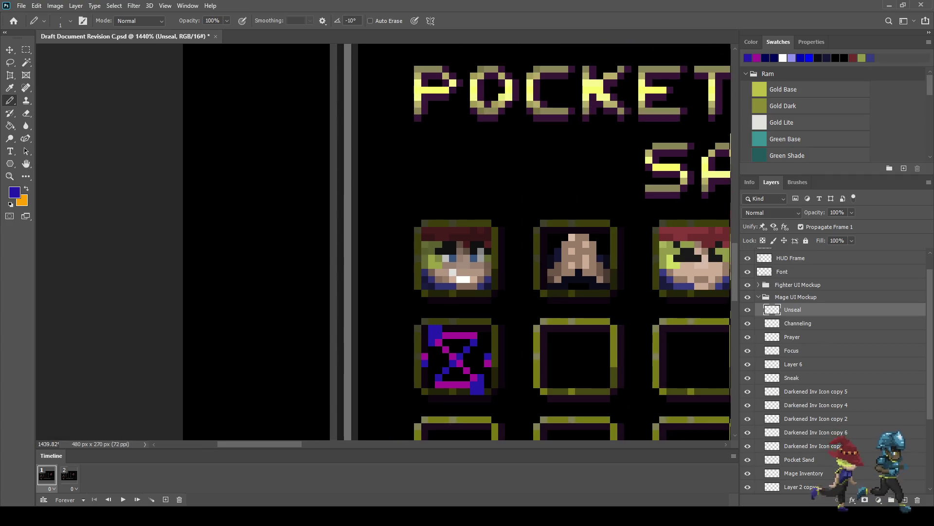
scroll(493, 366, up, 3)
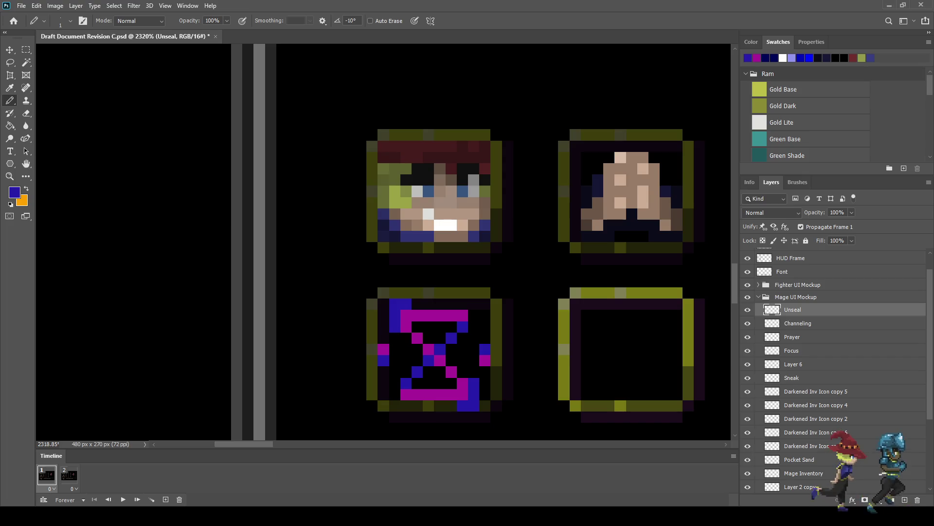
scroll(450, 230, down, 5)
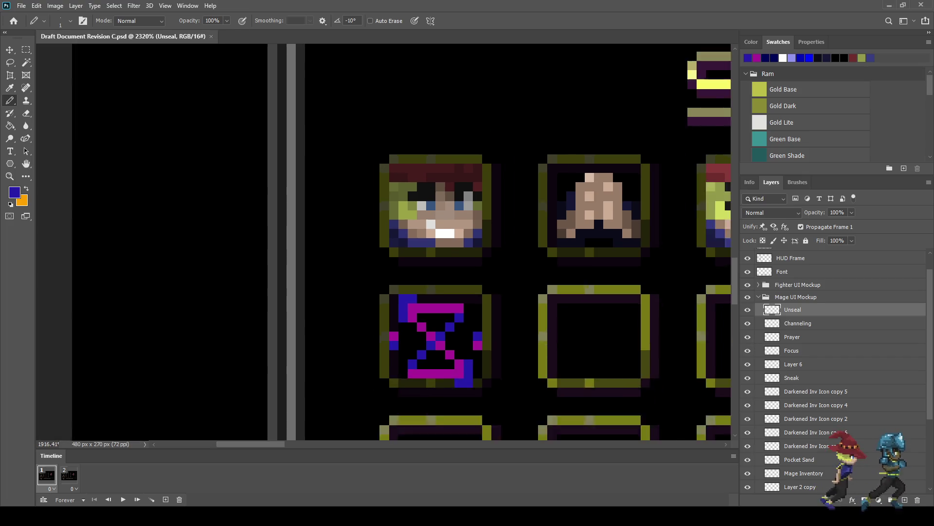
scroll(450, 229, up, 3)
scroll(437, 347, up, 3)
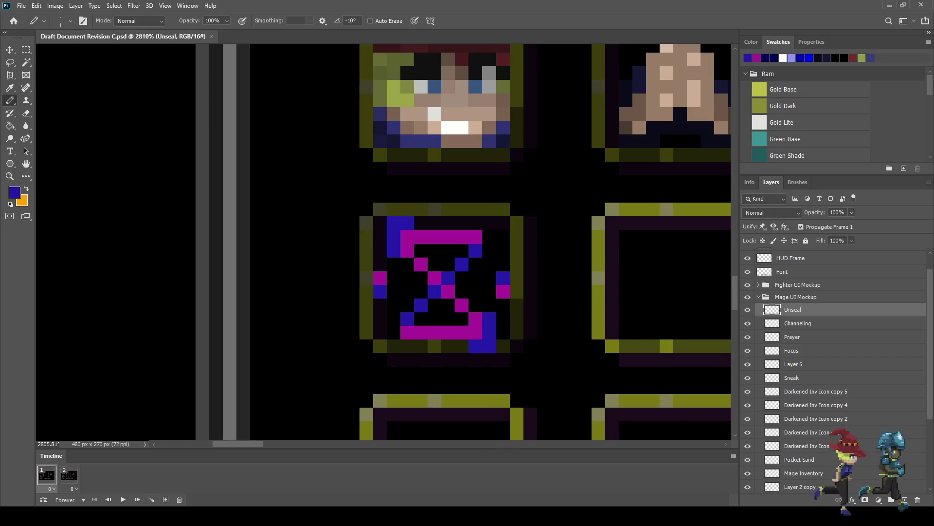
key(e)
click(490, 345)
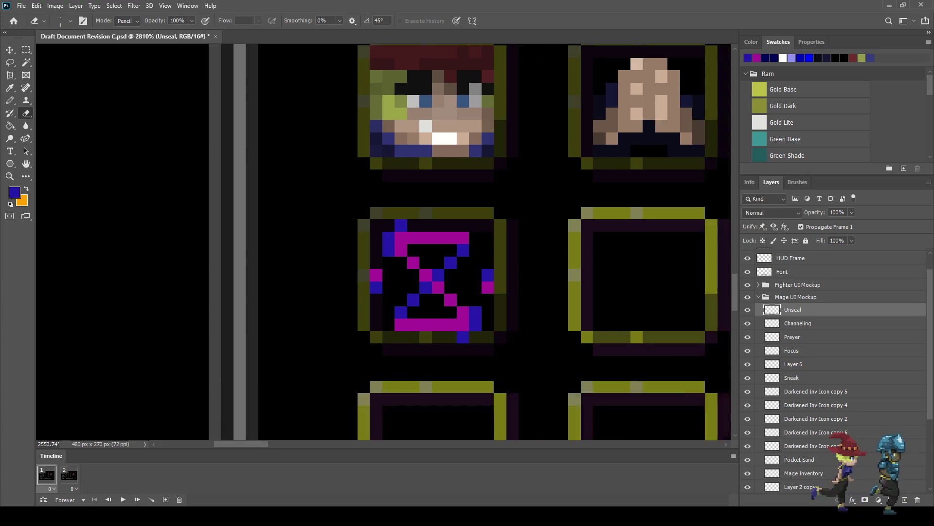
scroll(340, 242, down, 5)
scroll(369, 279, up, 4)
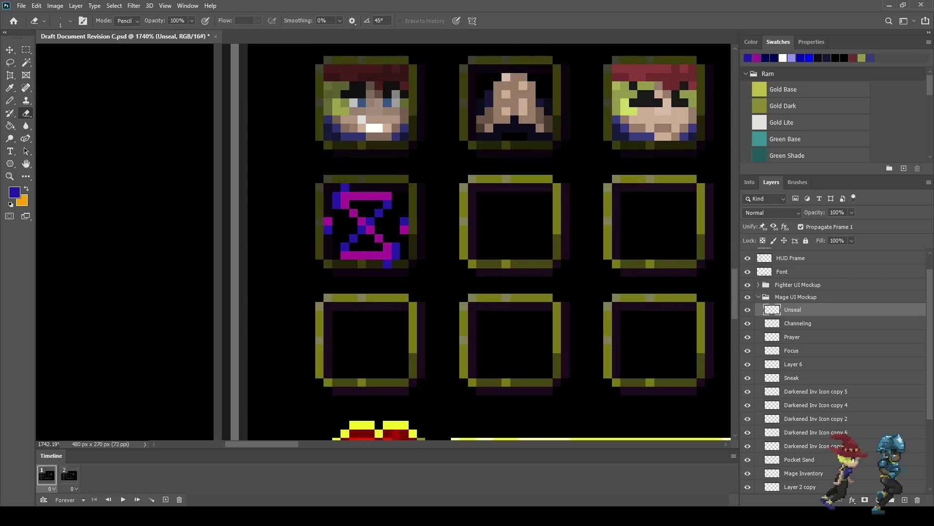
scroll(314, 198, down, 2)
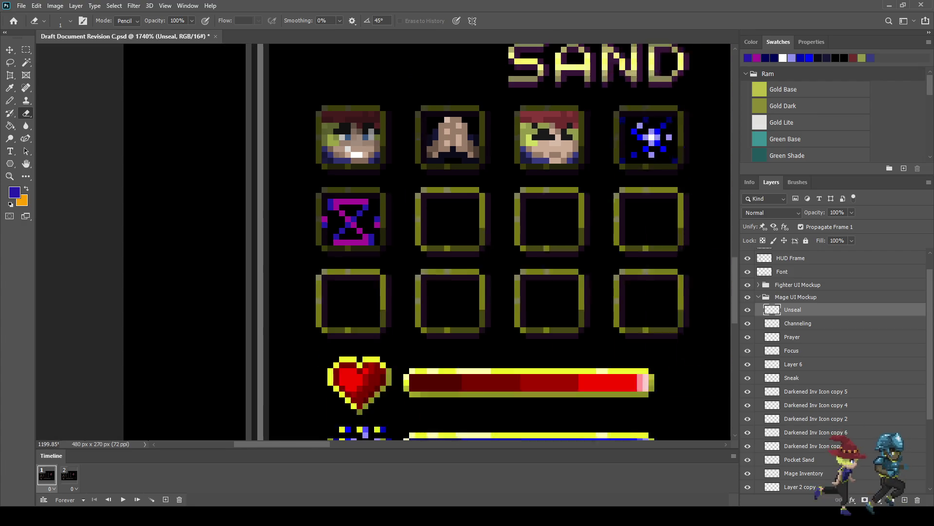
scroll(334, 253, up, 3)
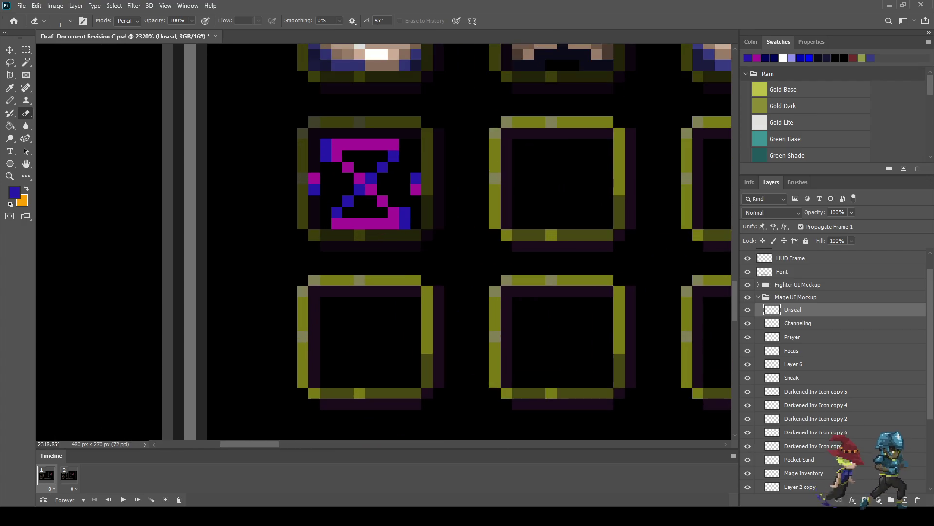
key(i)
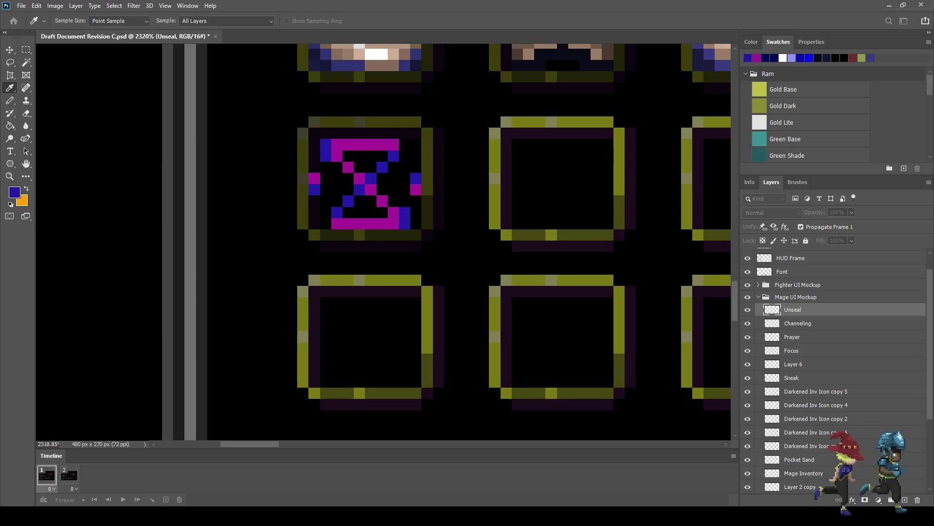
- Recolour several hourglass pixels dark purple, including a run along the bottom row
key(e)
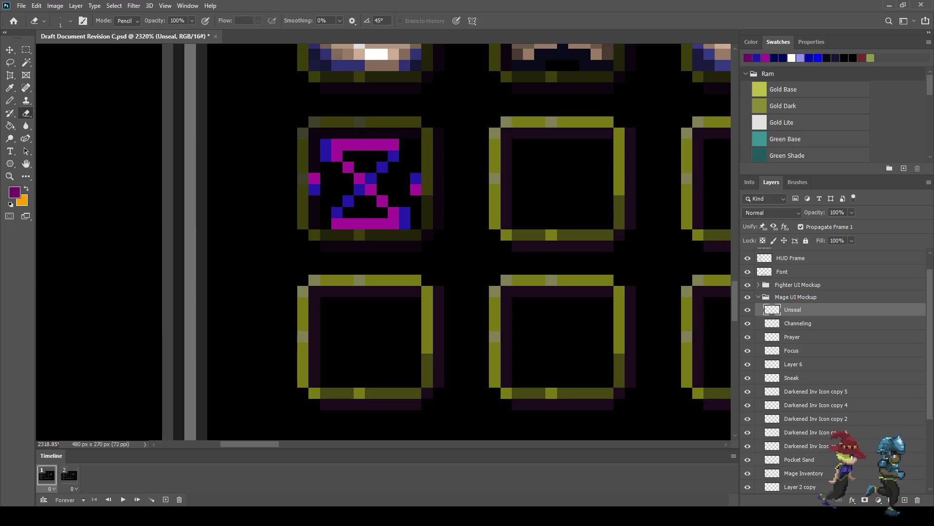
click(393, 212)
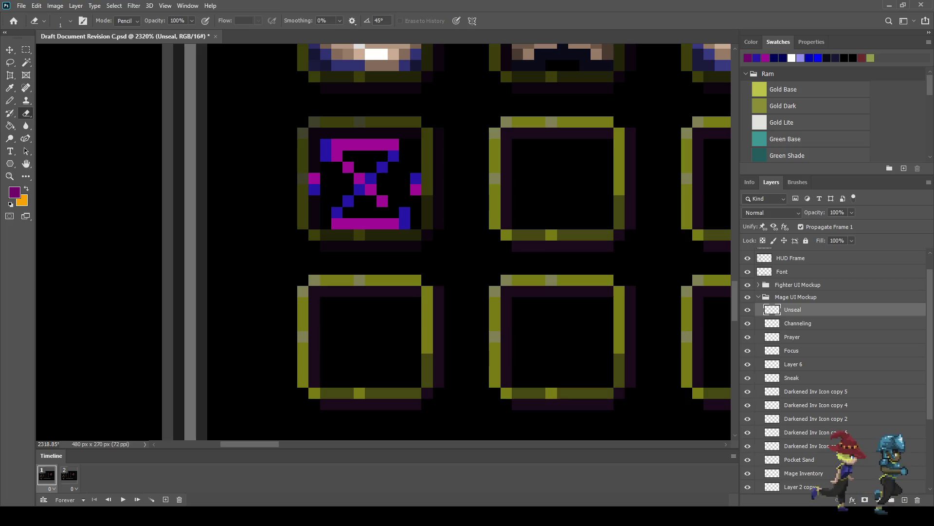
key(ctrl+z)
key(b)
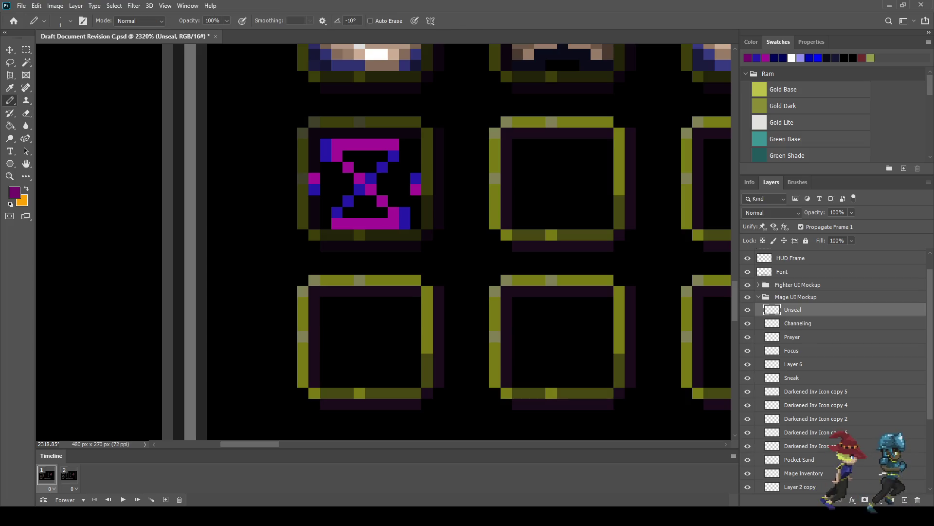
click(393, 212)
drag(394, 223, 382, 223)
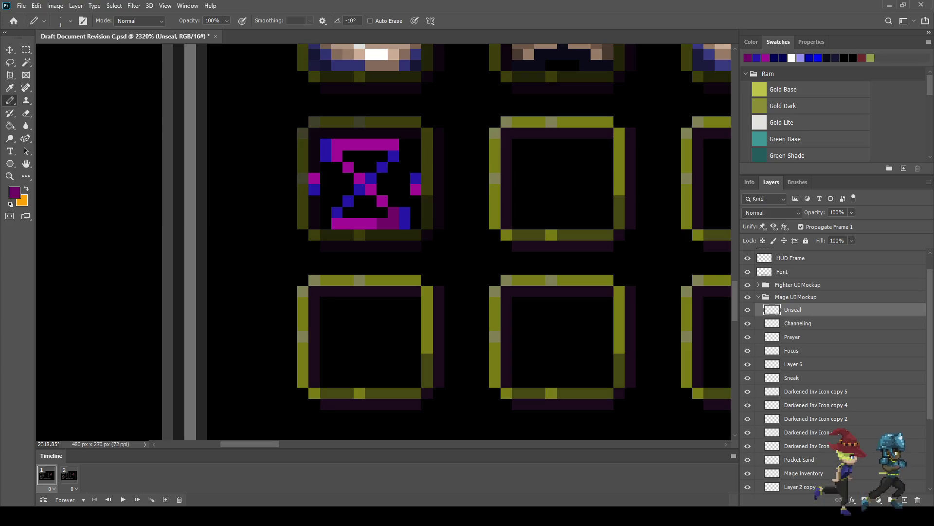
click(359, 224)
click(349, 223)
click(383, 201)
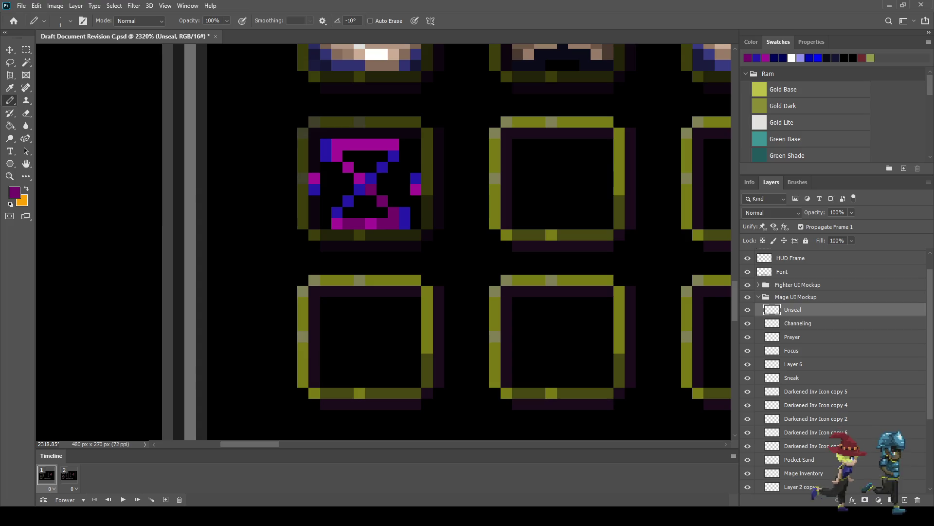
- Darken a few more hourglass pixels purple, including one beside the top-left blue block
scroll(412, 231, down, 10)
scroll(398, 207, up, 10)
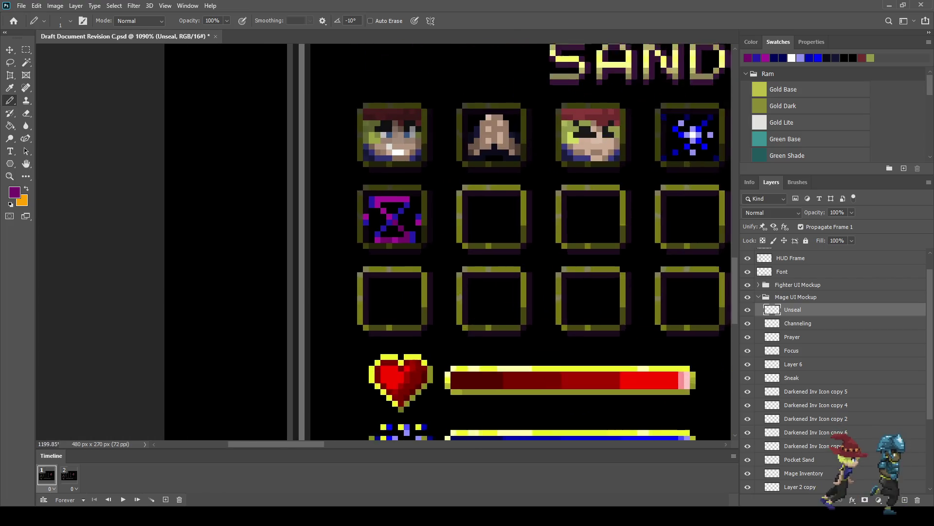
click(351, 212)
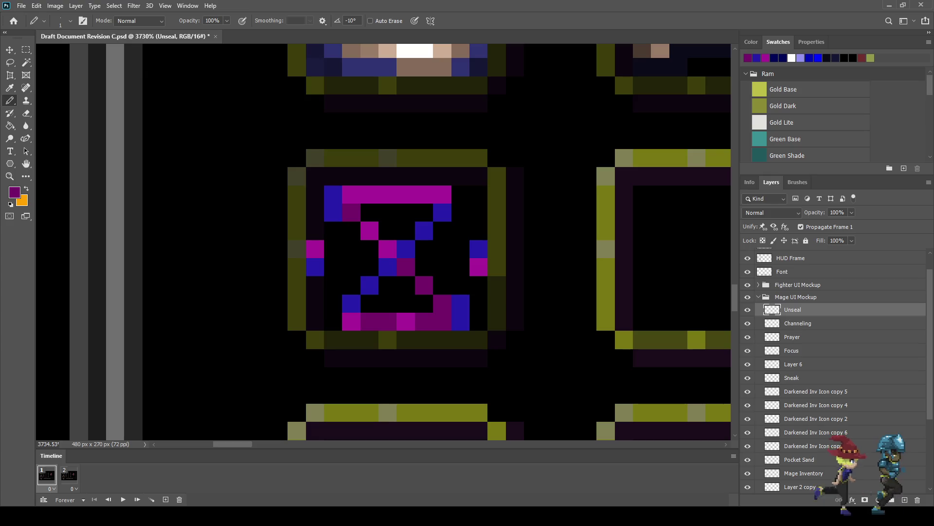
click(370, 231)
scroll(486, 218, down, 8)
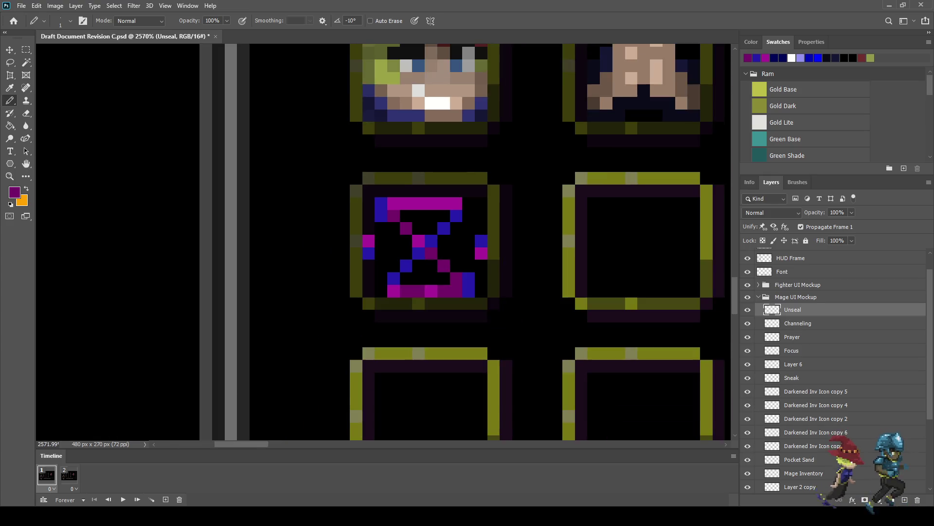
scroll(467, 223, up, 5)
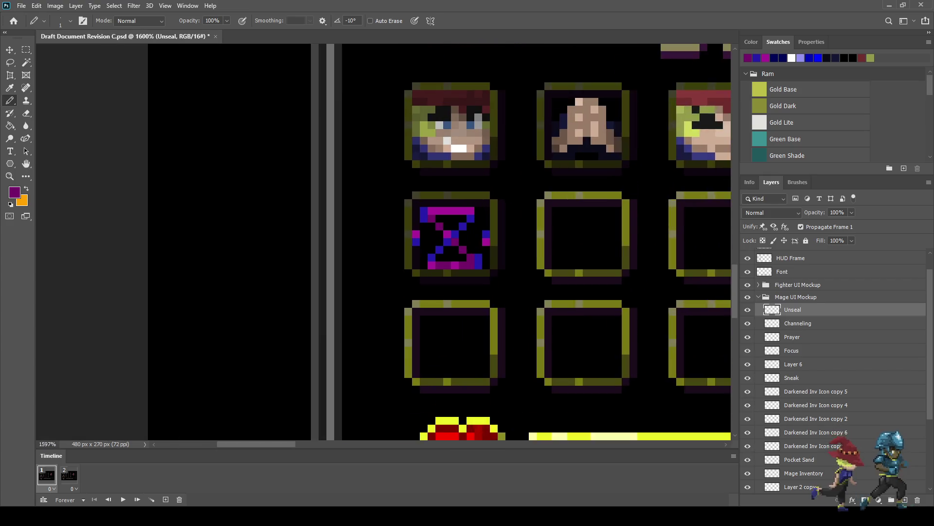
click(448, 231)
scroll(448, 234, down, 3)
scroll(448, 234, up, 2)
scroll(448, 234, up, 1)
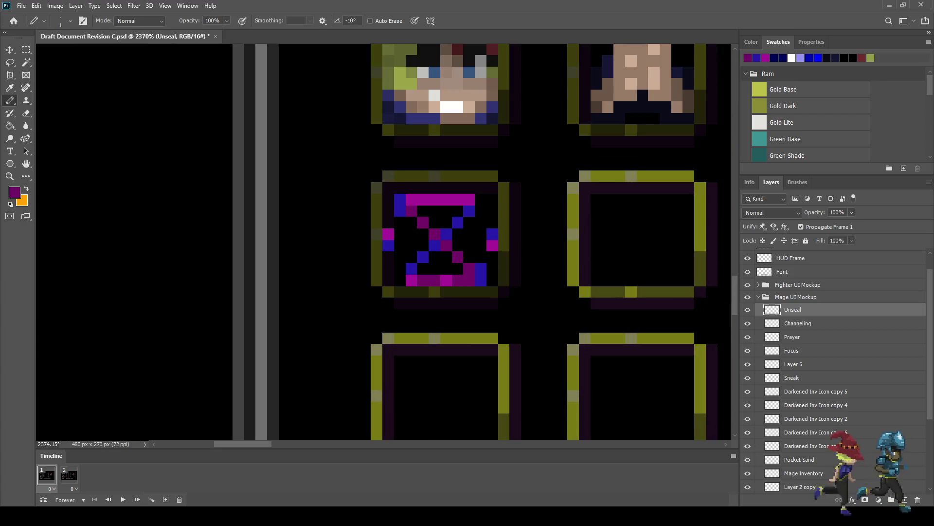
- Repaint the hourglass's top row in brighter magenta and pick blue as the painting colour
key(i)
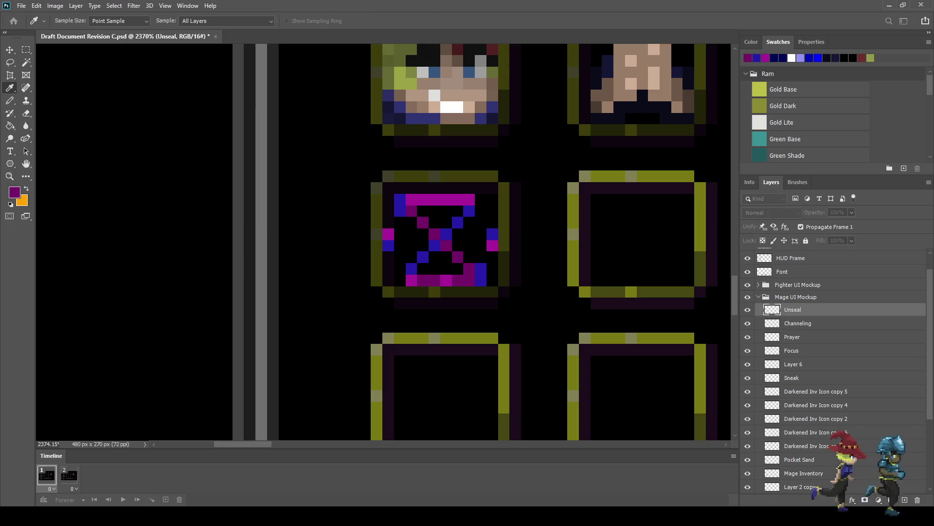
key(b)
drag(411, 200, 447, 200)
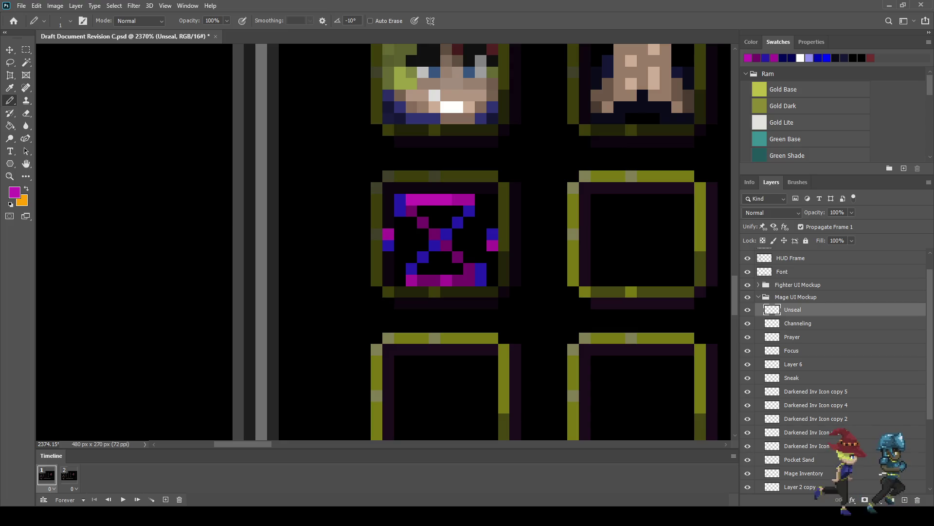
alt+click(388, 245)
scroll(188, 102, up, 2)
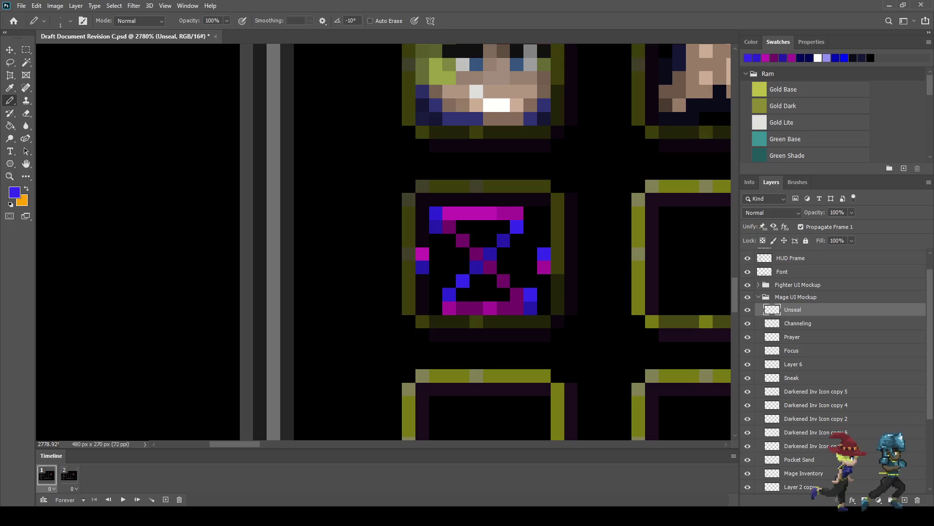
scroll(510, 293, down, 3)
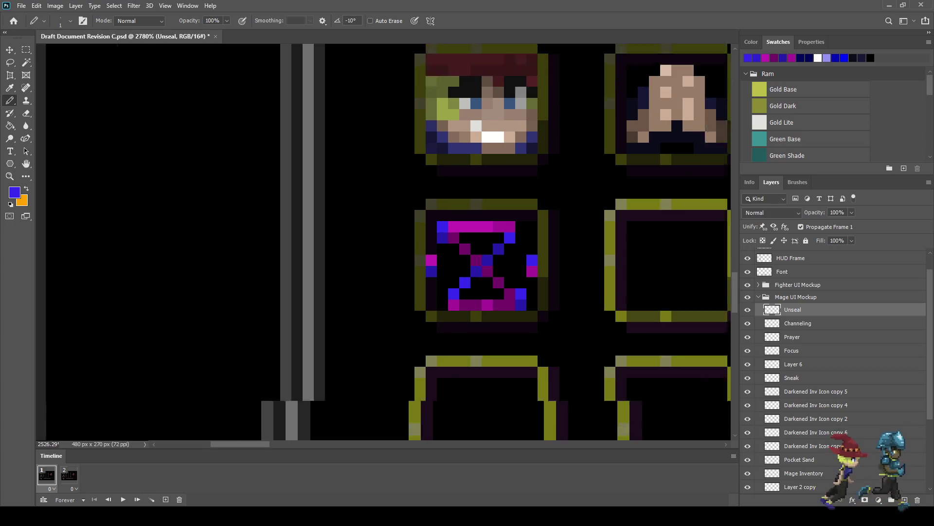
scroll(509, 293, down, 3)
scroll(510, 294, down, 3)
scroll(510, 293, down, 2)
scroll(503, 286, up, 2)
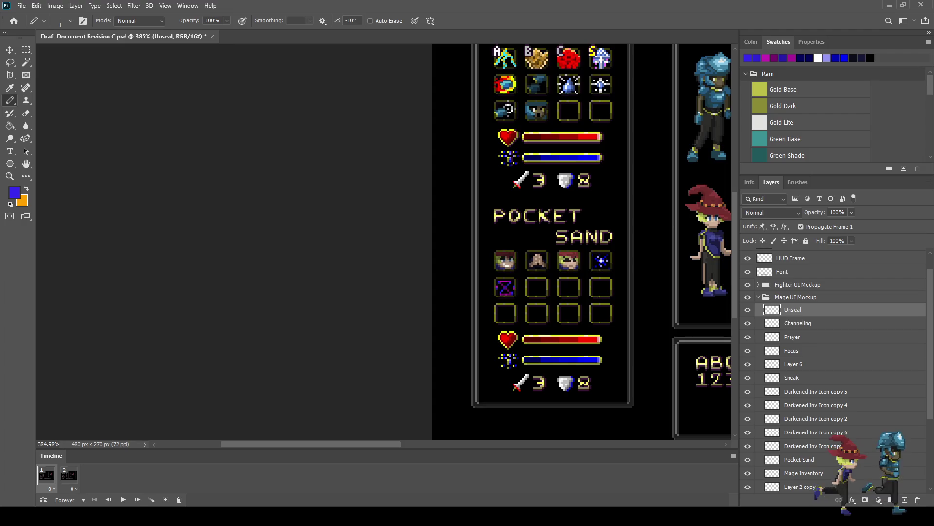
scroll(504, 286, up, 2)
scroll(503, 285, up, 2)
scroll(504, 285, up, 2)
scroll(497, 266, up, 2)
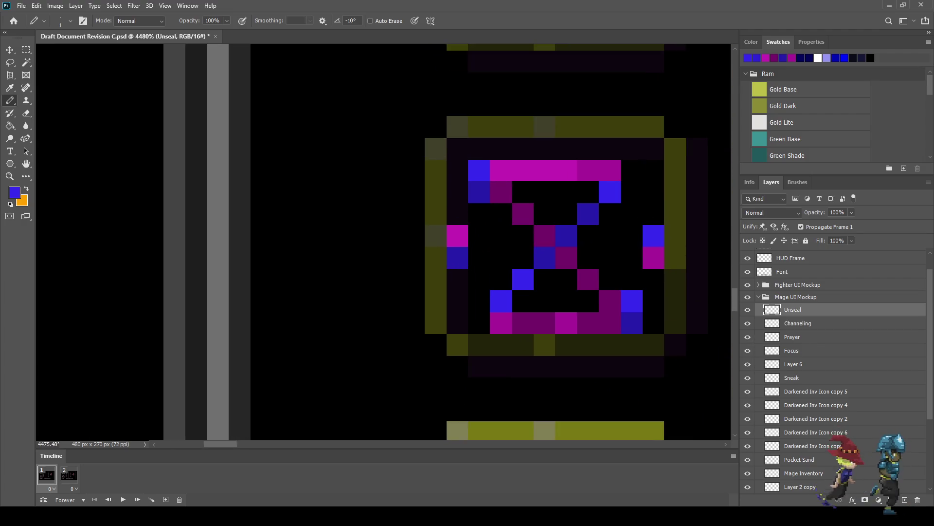
scroll(496, 265, up, 1)
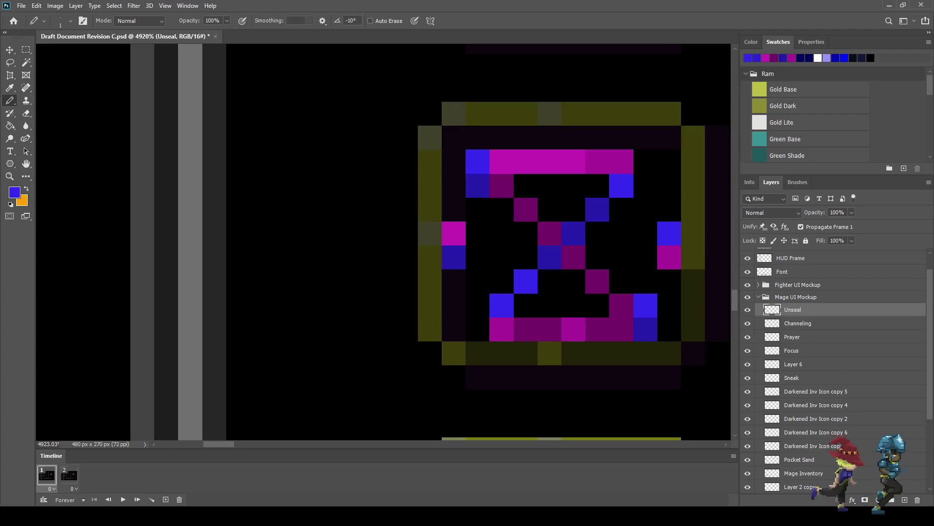
- Paint a pixel inside the hourglass, then sample gold from the canvas and recolour it gold
key(i)
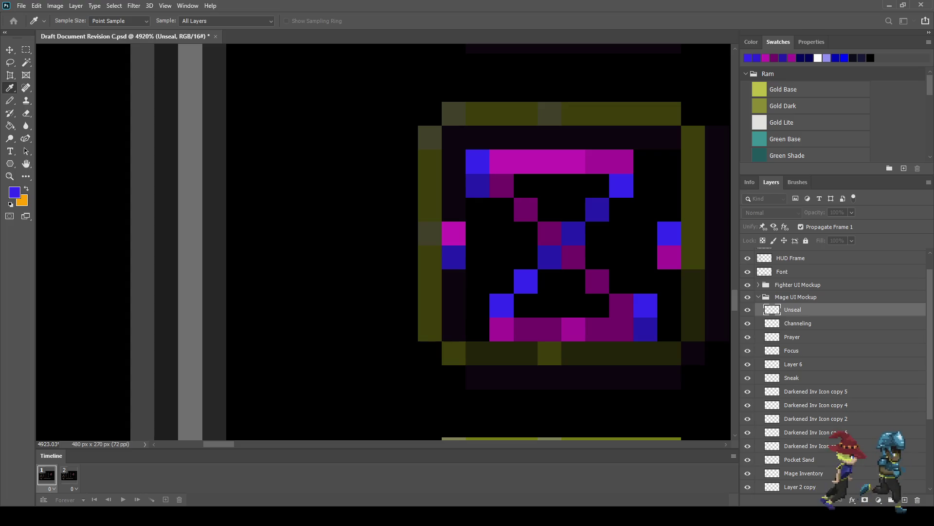
key(b)
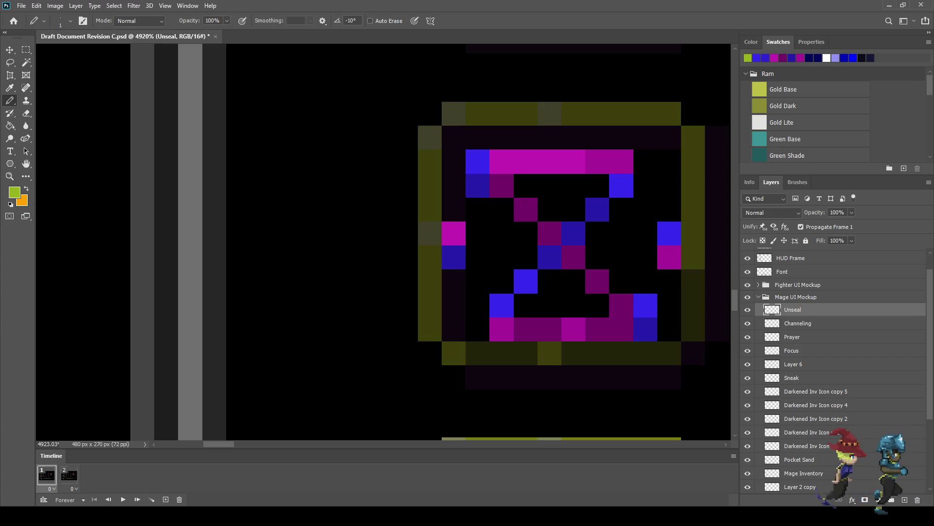
click(477, 233)
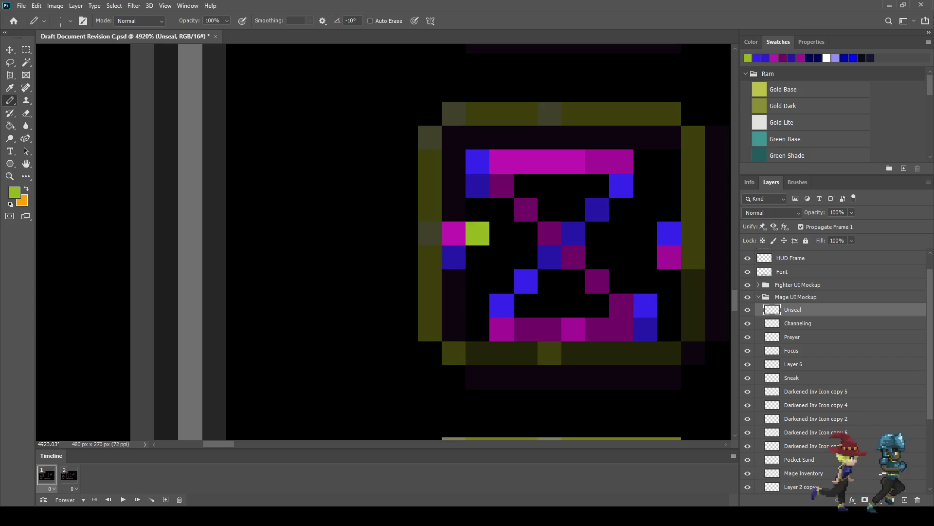
key(i)
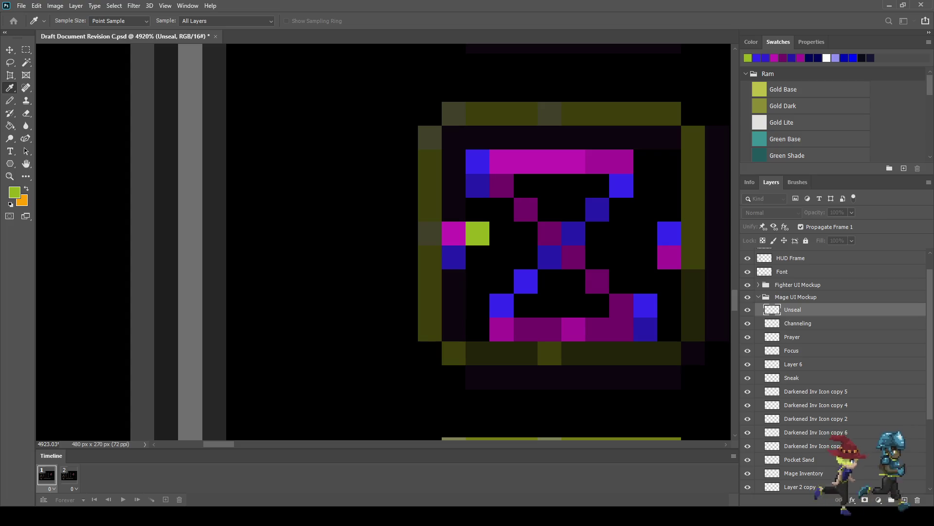
click(760, 89)
key(b)
click(477, 233)
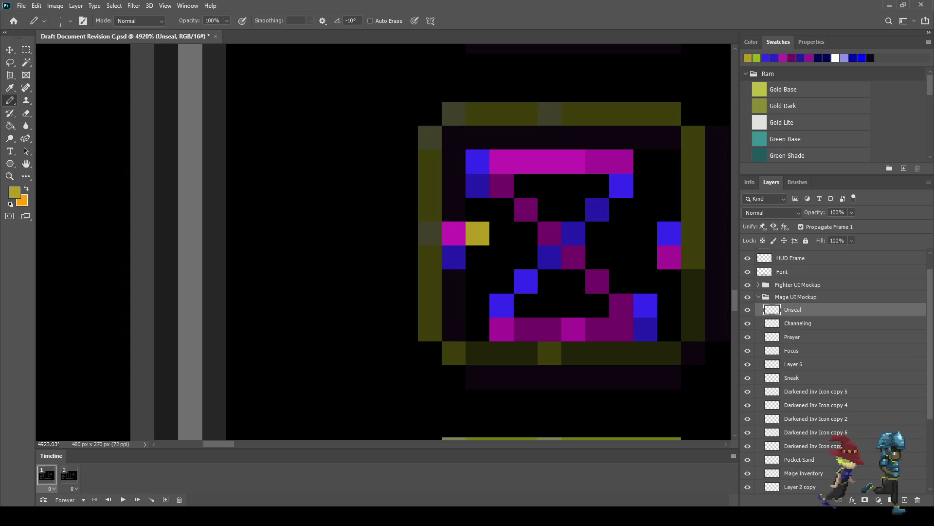
- Add gold pixels across the hourglass's middle and right side
click(527, 257)
click(501, 257)
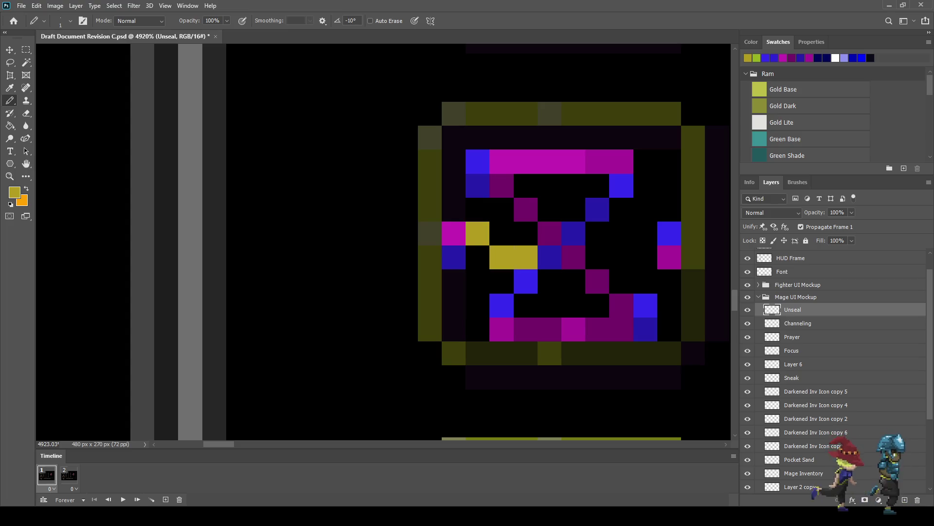
click(597, 233)
click(621, 232)
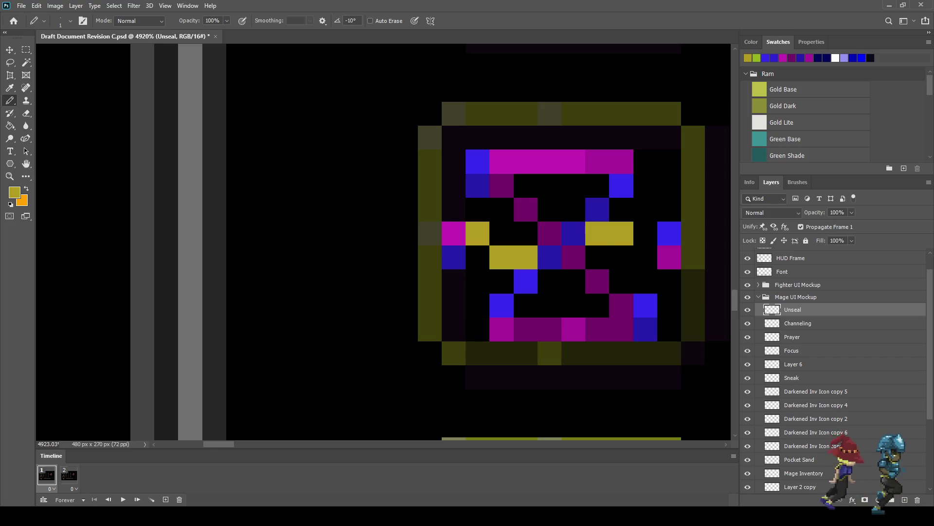
click(646, 258)
- Sample a dark olive colour from the canvas for the Pencil
scroll(584, 285, down, 2)
scroll(583, 285, down, 2)
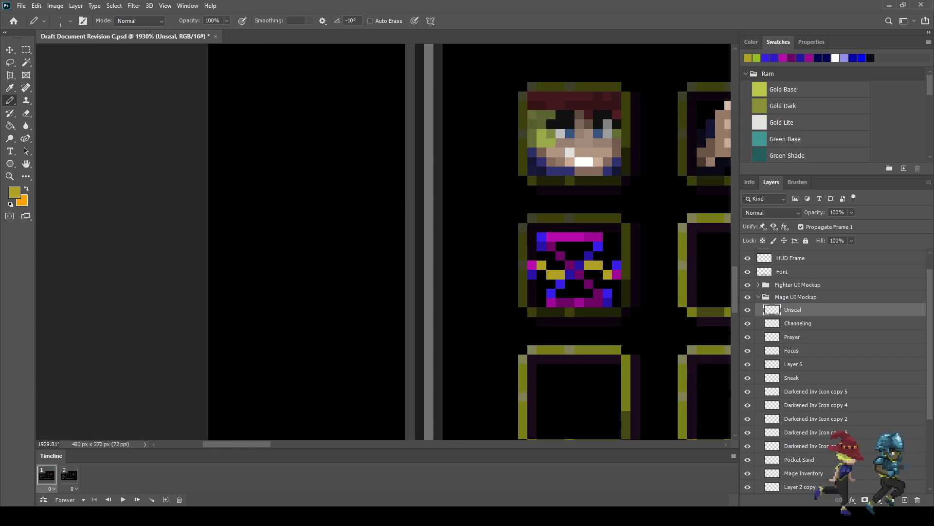
scroll(583, 285, down, 2)
scroll(586, 282, down, 2)
scroll(587, 282, down, 2)
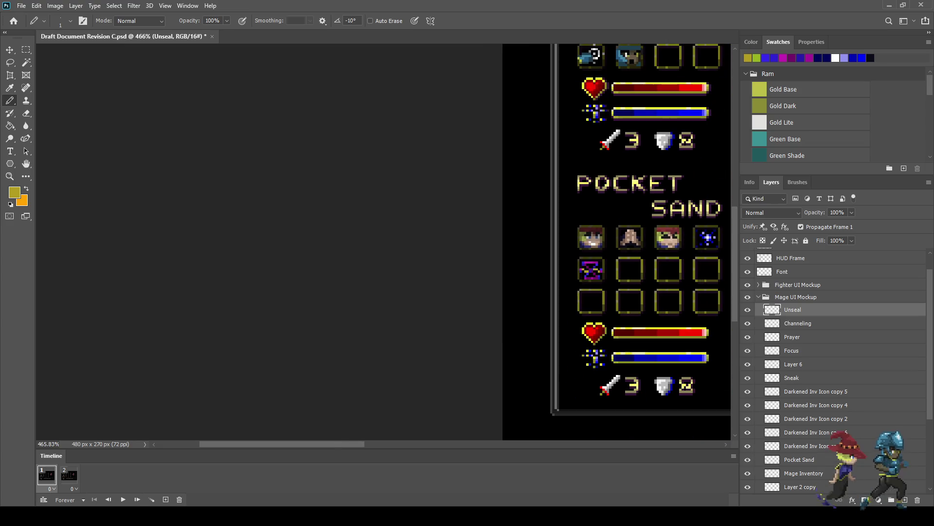
scroll(586, 282, down, 2)
scroll(586, 282, down, 3)
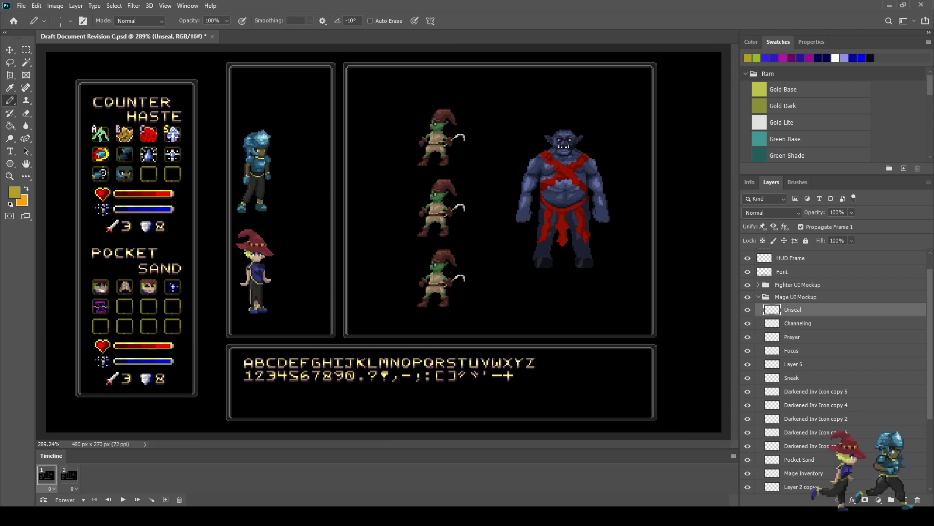
scroll(86, 306, up, 2)
scroll(85, 306, up, 2)
scroll(85, 306, up, 2)
scroll(85, 306, up, 2)
scroll(144, 305, up, 2)
scroll(144, 305, up, 2)
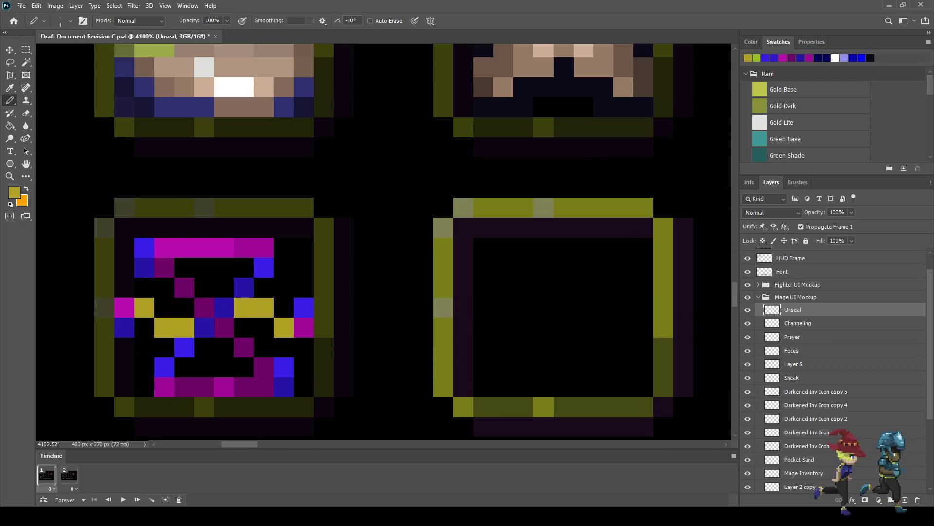
key(i)
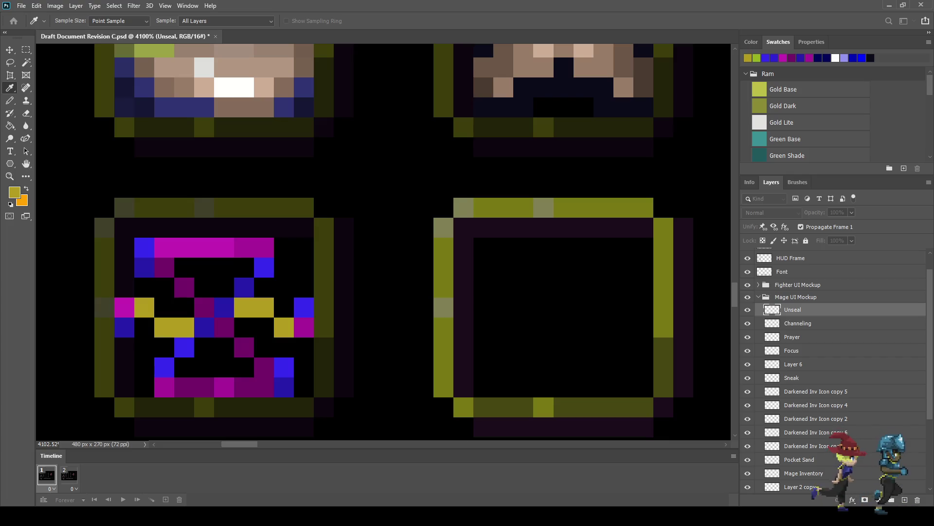
key(b)
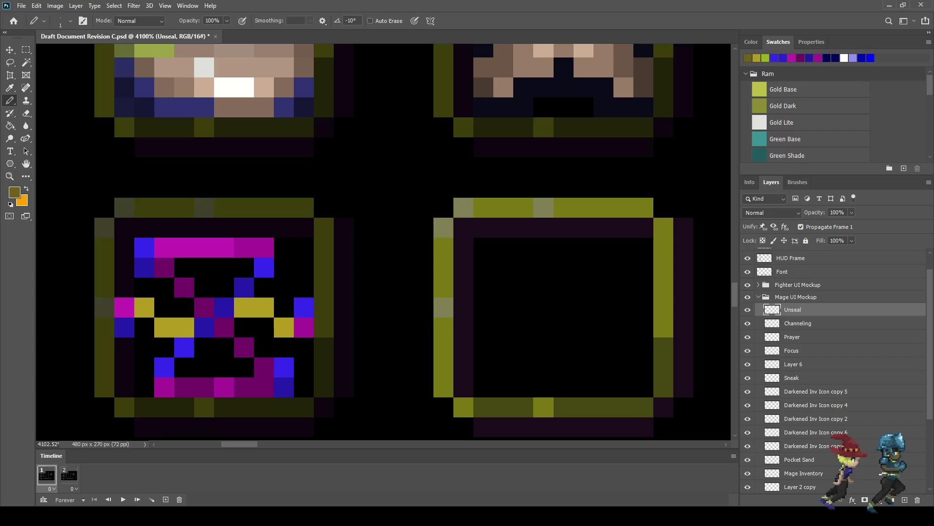
- Repaint the gold middle-band pixels on both sides of the hourglass dark olive
click(144, 307)
drag(164, 328, 184, 327)
click(244, 307)
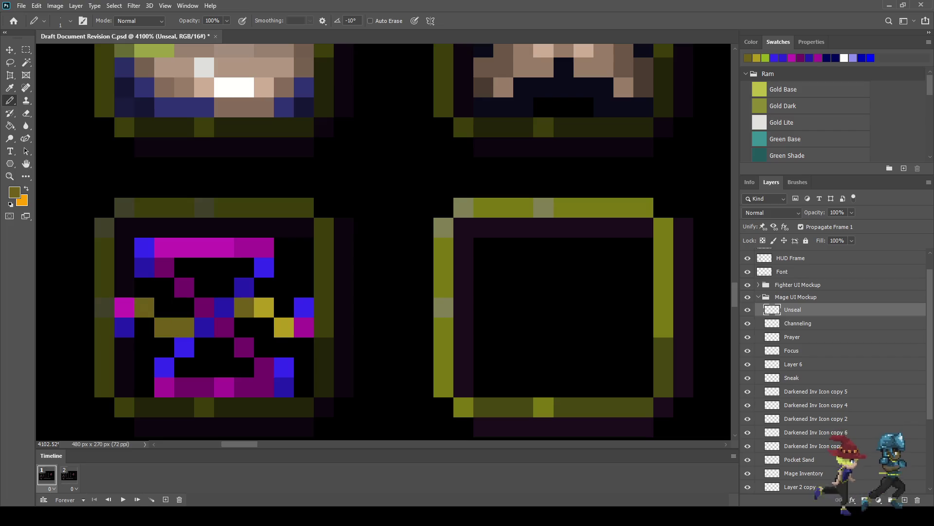
click(265, 307)
click(284, 327)
scroll(285, 333, down, 1)
scroll(357, 294, down, 4)
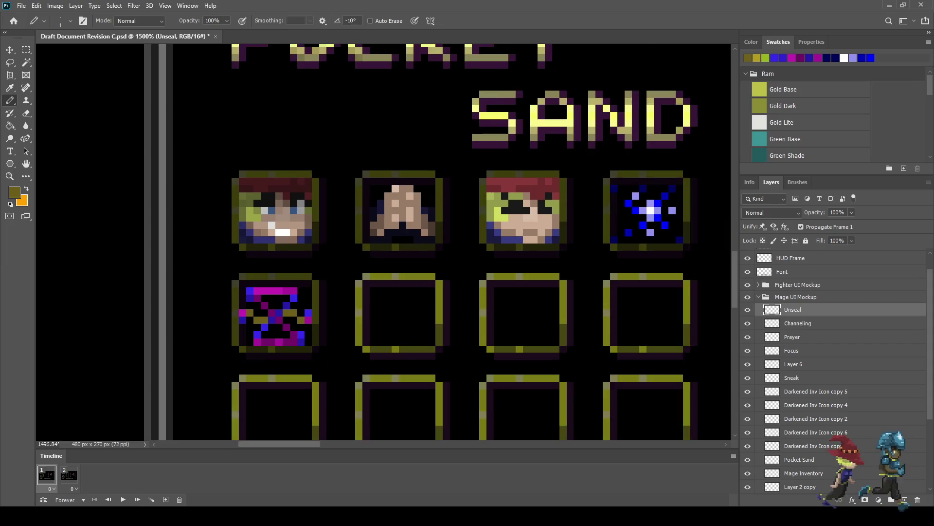
scroll(357, 294, down, 4)
scroll(357, 294, down, 4)
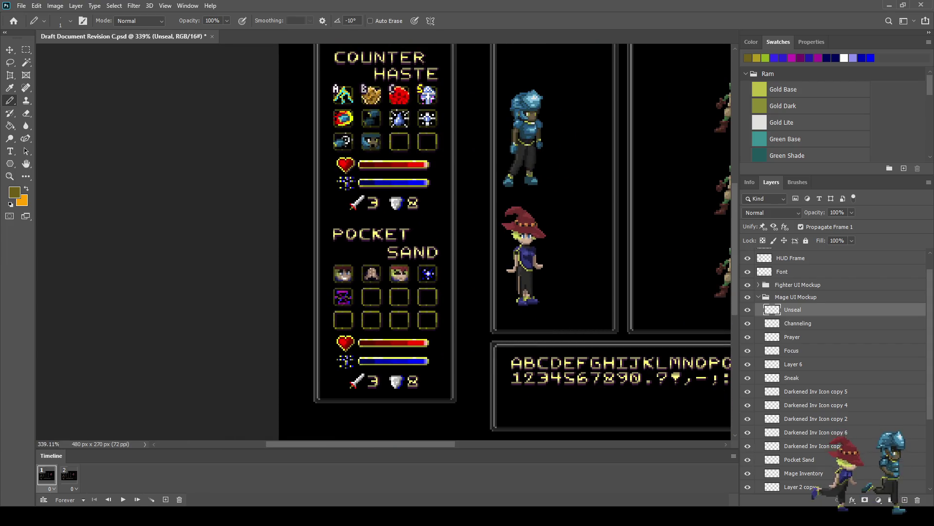
scroll(334, 296, up, 3)
scroll(335, 296, up, 3)
scroll(335, 296, up, 3)
scroll(336, 296, up, 1)
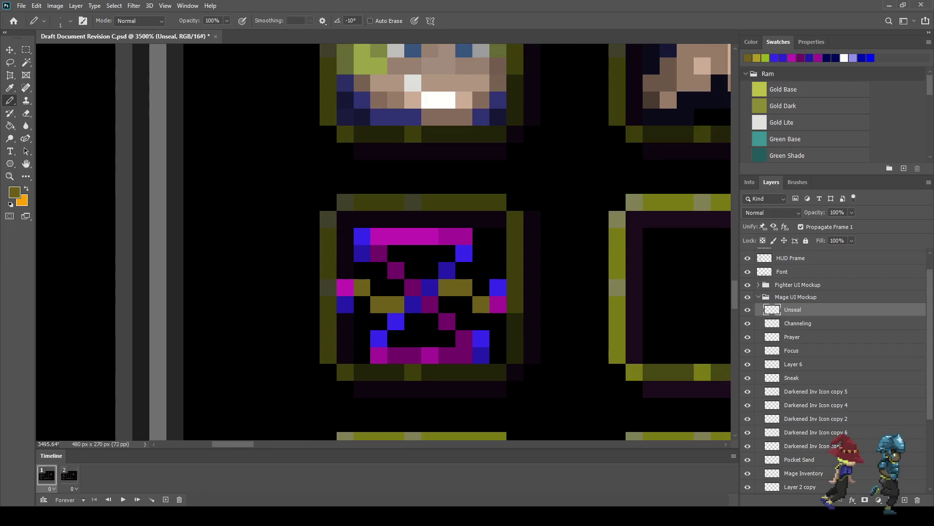
- Erase all the olive pixels from the hourglass's middle band
key(e)
click(362, 287)
click(378, 305)
click(395, 304)
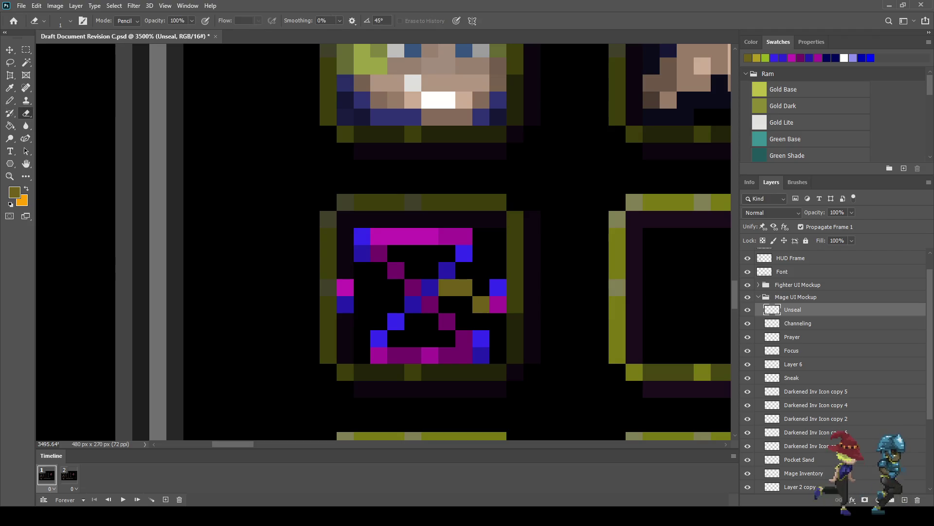
drag(447, 287, 463, 287)
click(480, 305)
- Save the mockup document with Ctrl+S
key(ctrl+s)
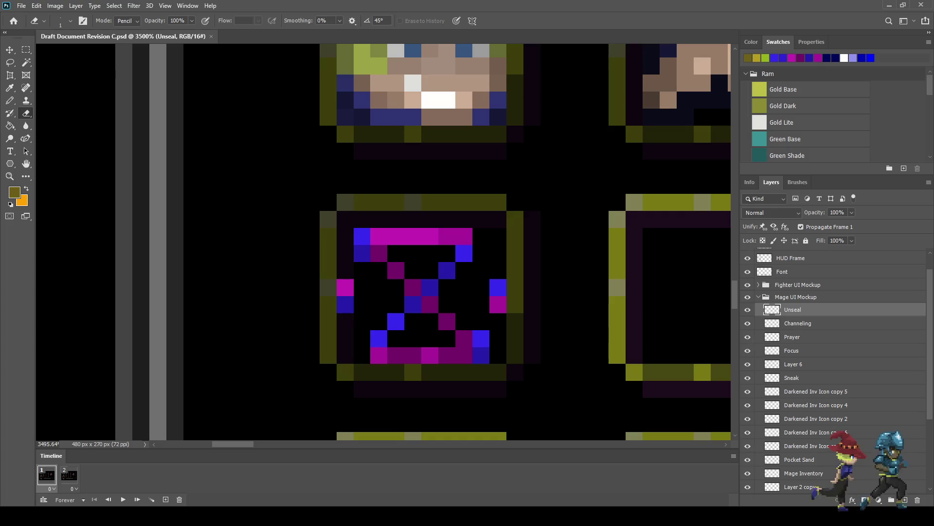
key(i)
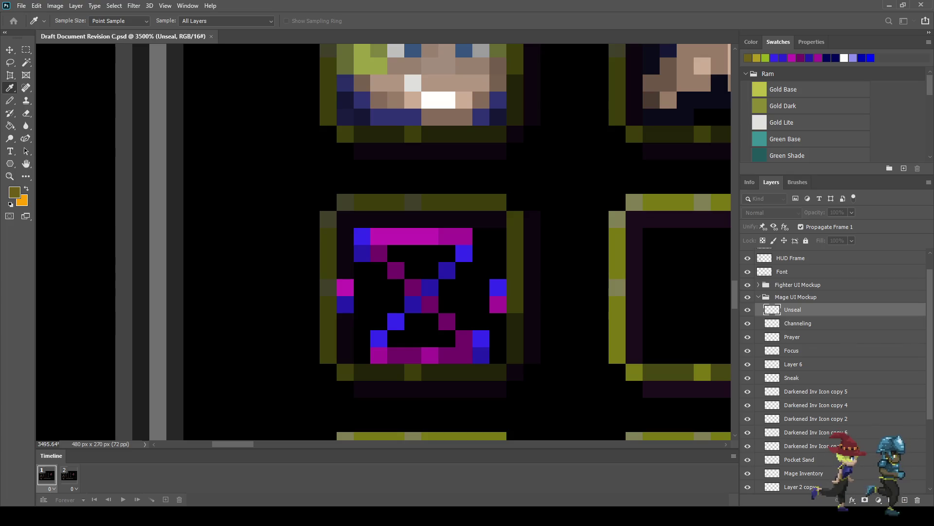
key(e)
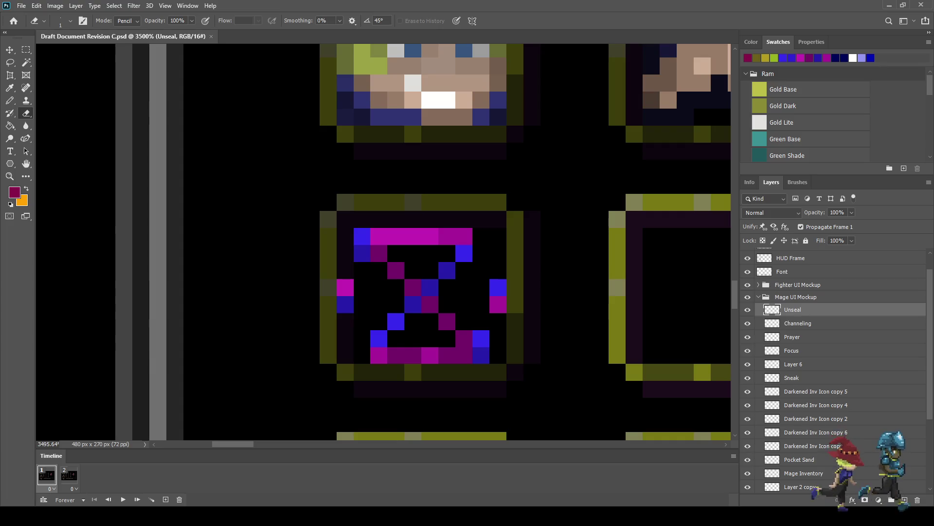
- Paint dark-red pixels across the hourglass's middle, second and third rows, and its bottom hollow
key(b)
click(447, 338)
click(430, 322)
click(413, 321)
click(395, 339)
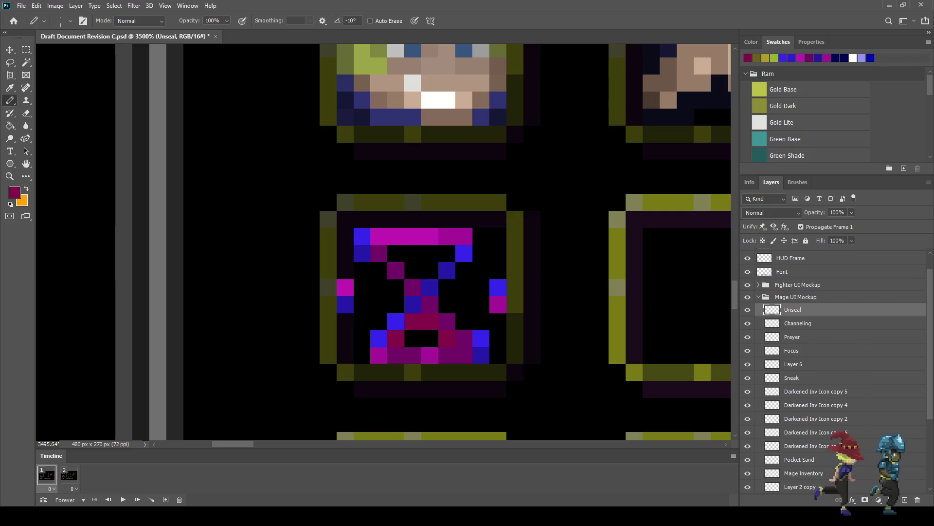
drag(395, 254, 447, 253)
scroll(466, 310, down, 2)
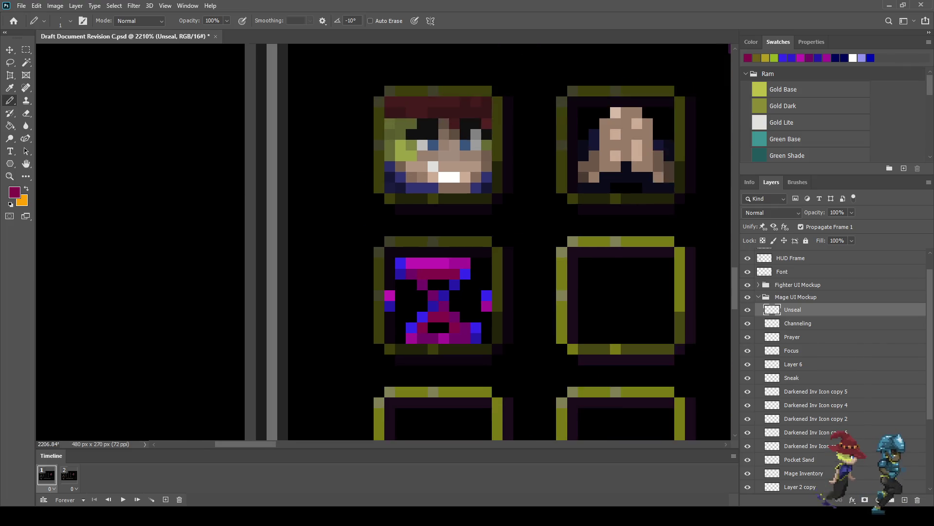
scroll(416, 289, down, 1)
scroll(417, 290, up, 1)
scroll(416, 290, up, 2)
scroll(416, 290, up, 2)
click(446, 278)
click(447, 356)
- Clear a row of rune pixels and several single rune pixels back to black
scroll(537, 310, down, 8)
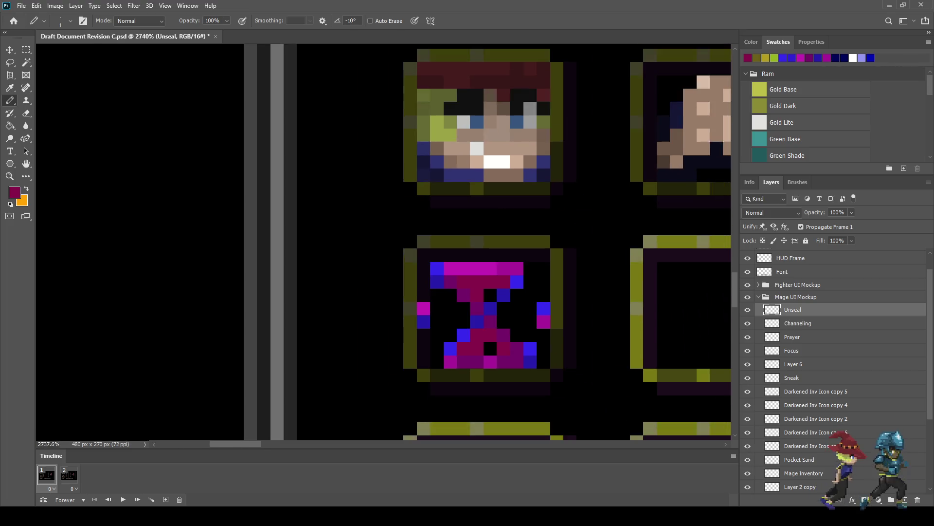
scroll(538, 308, up, 2)
scroll(538, 309, up, 2)
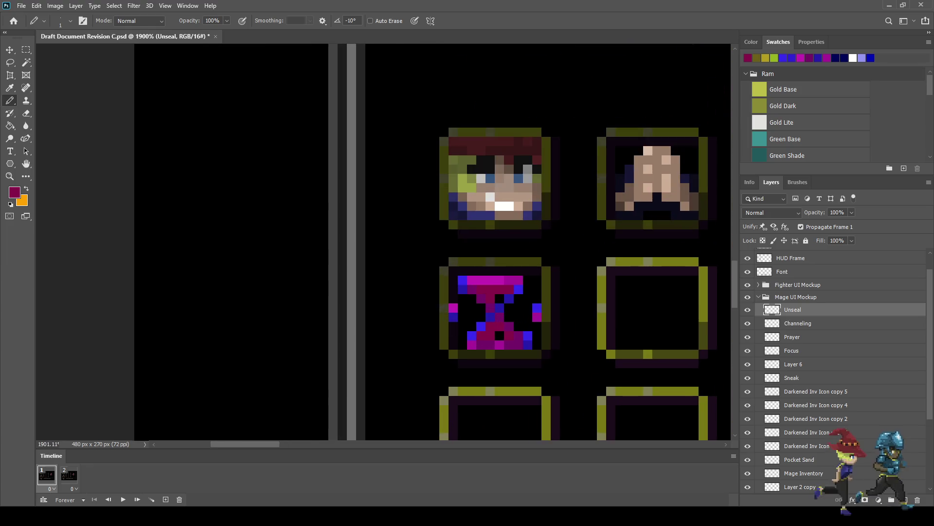
scroll(538, 309, up, 2)
click(476, 344)
click(477, 294)
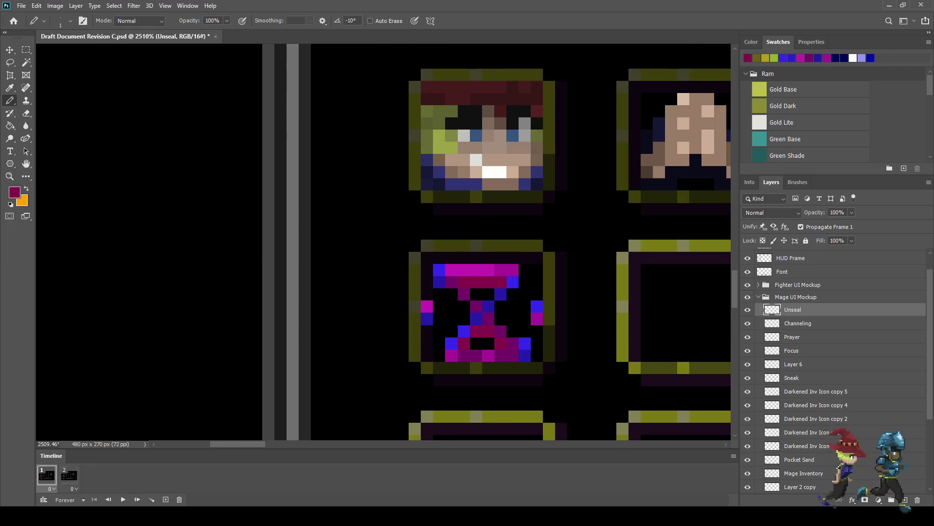
drag(463, 282, 501, 282)
click(483, 331)
click(500, 344)
- Save the document
scroll(531, 328, up, 2)
key(ctrl+s)
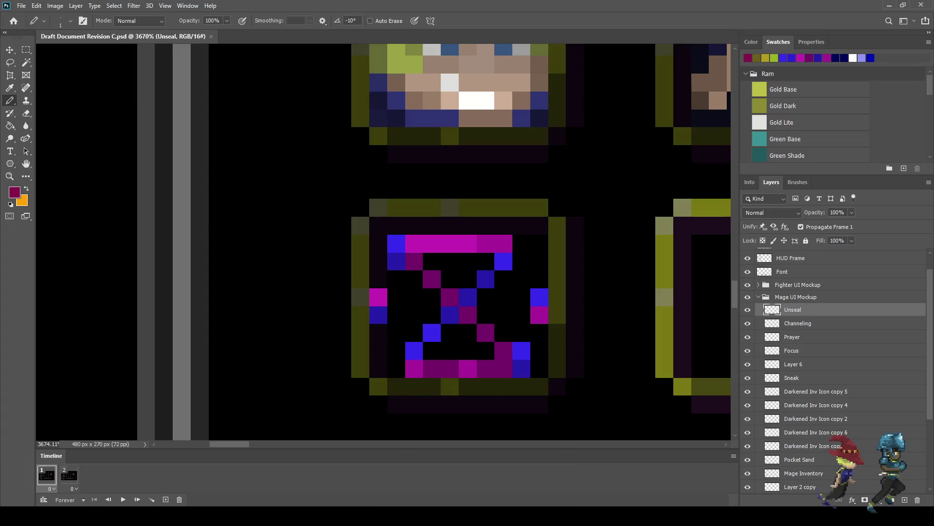
key(i)
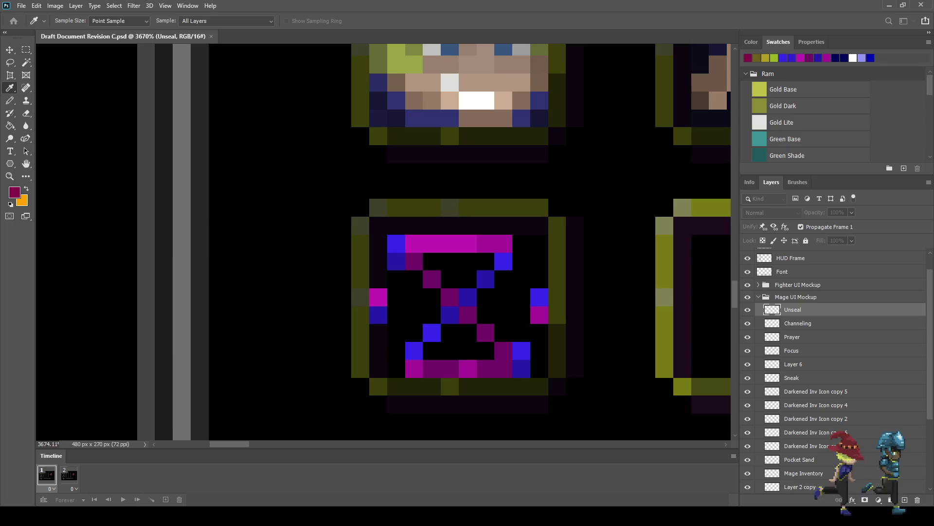
- Pencil dark red pixels diagonally down the hourglass's right half, from the top-right to the bottom-right corner
key(b)
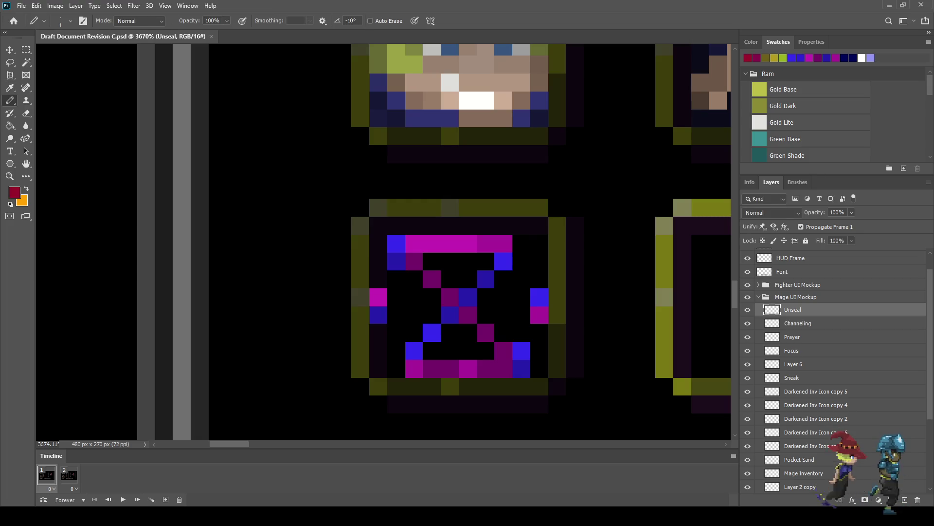
click(504, 279)
click(485, 297)
click(504, 332)
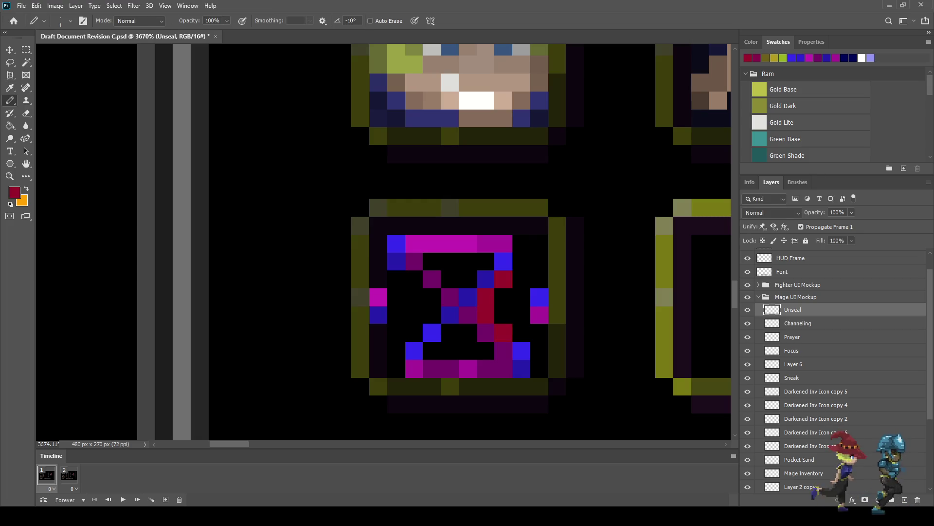
drag(521, 261, 522, 244)
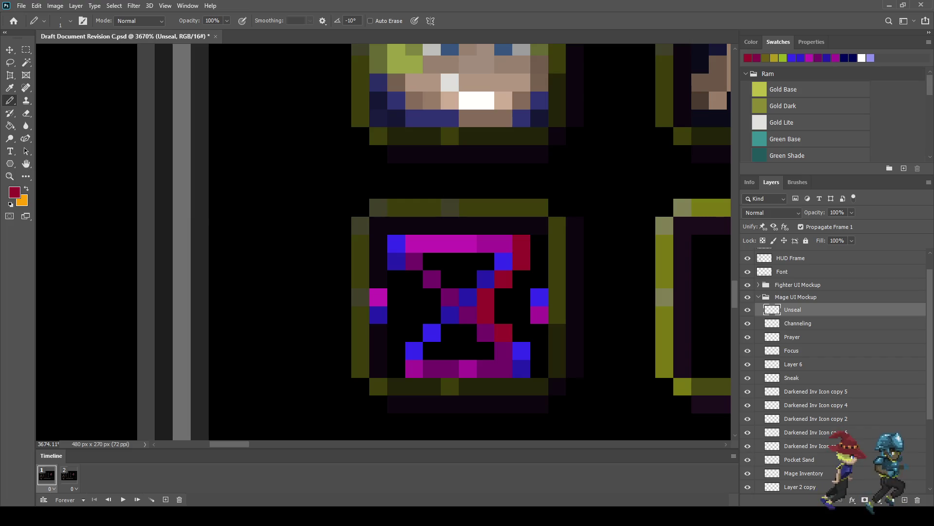
drag(539, 351, 539, 369)
scroll(540, 349, down, 5)
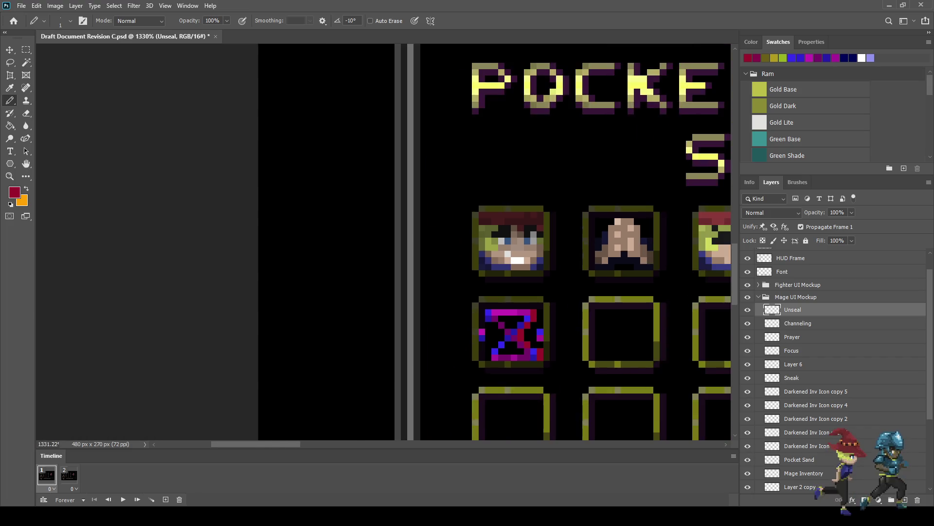
scroll(494, 370, down, 4)
scroll(494, 369, up, 6)
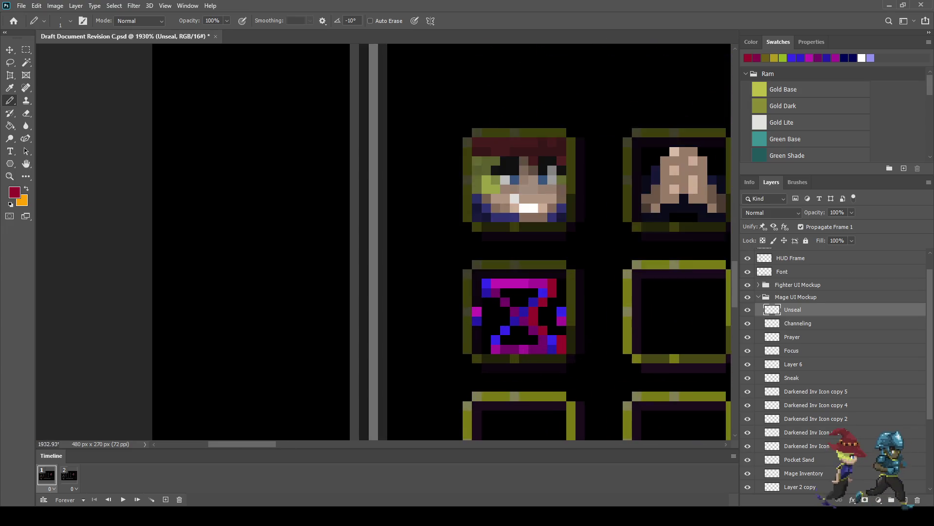
scroll(548, 346, up, 3)
scroll(548, 346, up, 2)
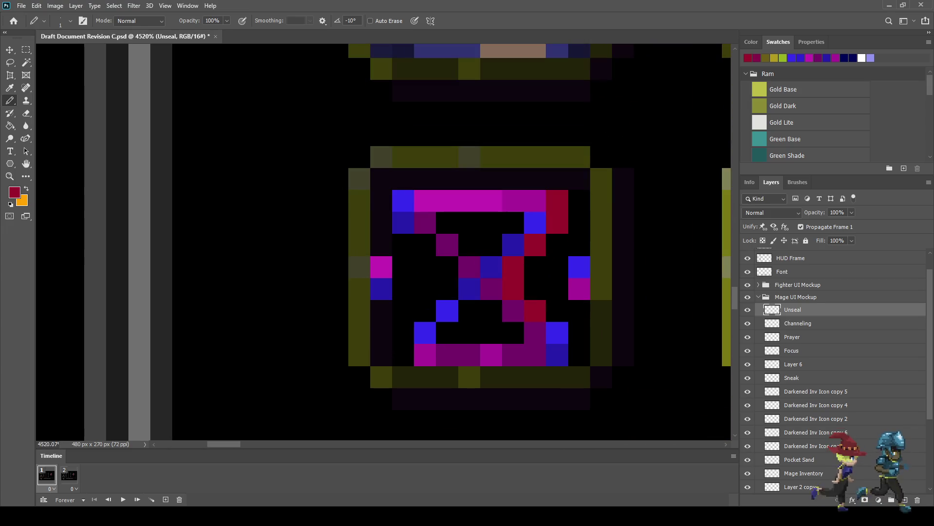
scroll(556, 339, down, 1)
scroll(556, 339, down, 4)
scroll(555, 340, down, 2)
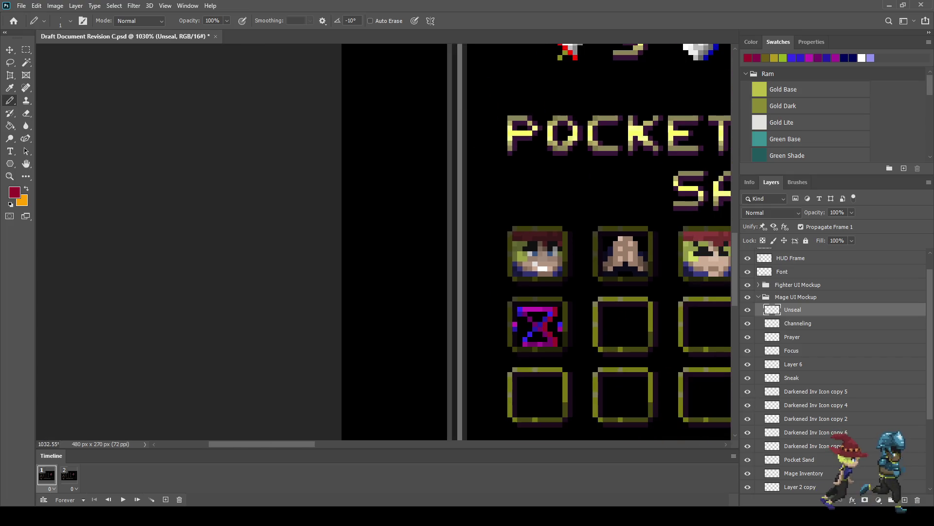
scroll(555, 341, down, 1)
scroll(554, 341, up, 1)
scroll(555, 340, up, 3)
scroll(567, 316, up, 2)
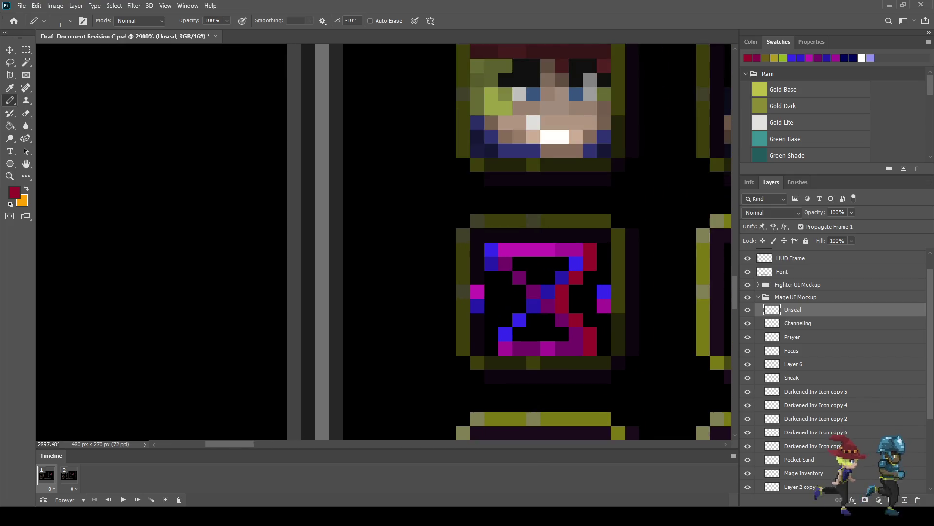
scroll(567, 316, up, 3)
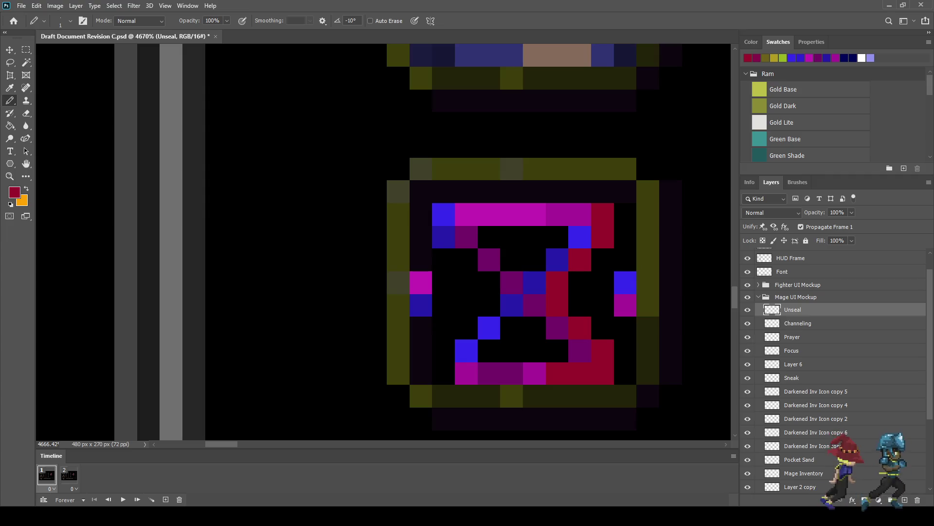
- Sample the icon's bright blue and paint blue pixels down the left diagonal to the lower left
key(i)
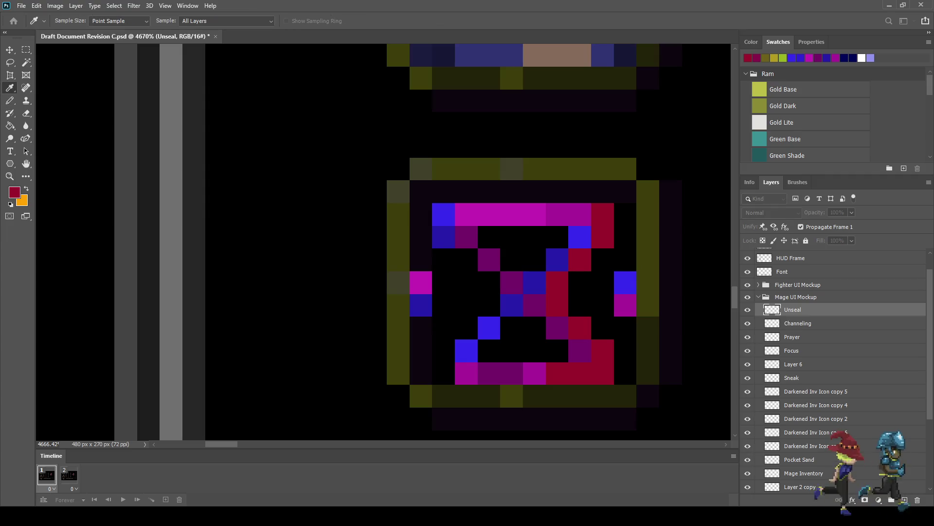
alt+click(443, 214)
click(466, 215)
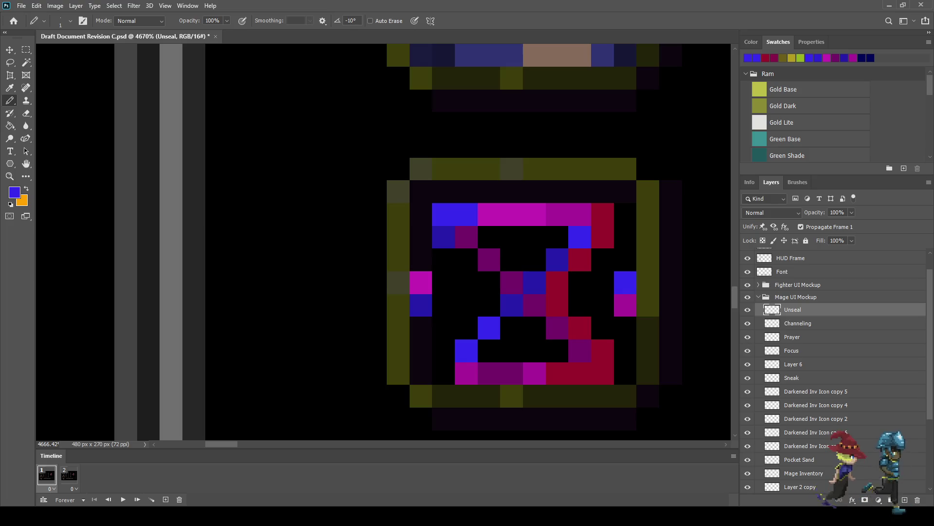
click(467, 260)
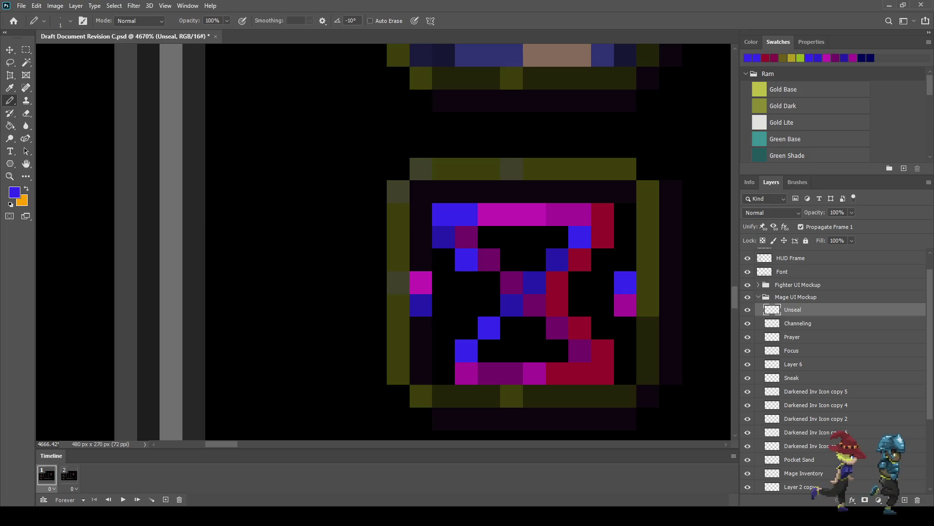
click(489, 283)
click(489, 305)
click(467, 327)
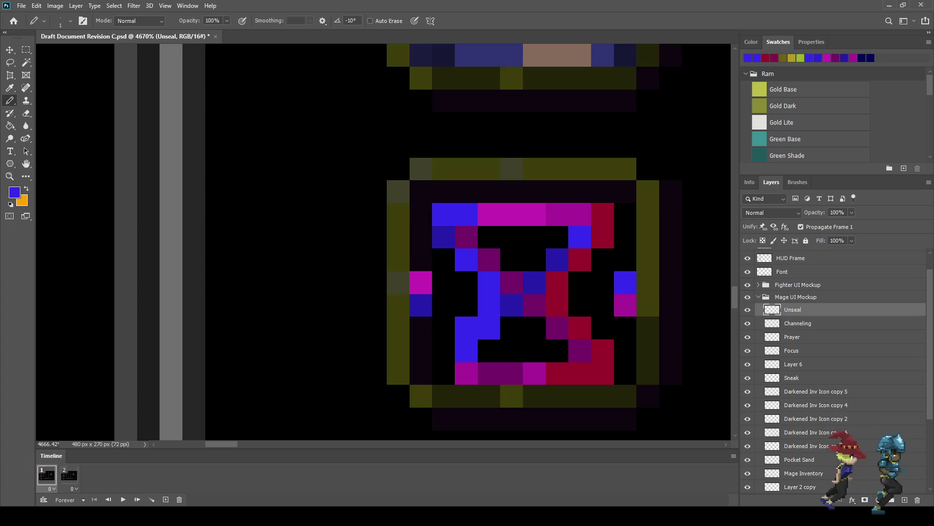
drag(443, 350, 444, 373)
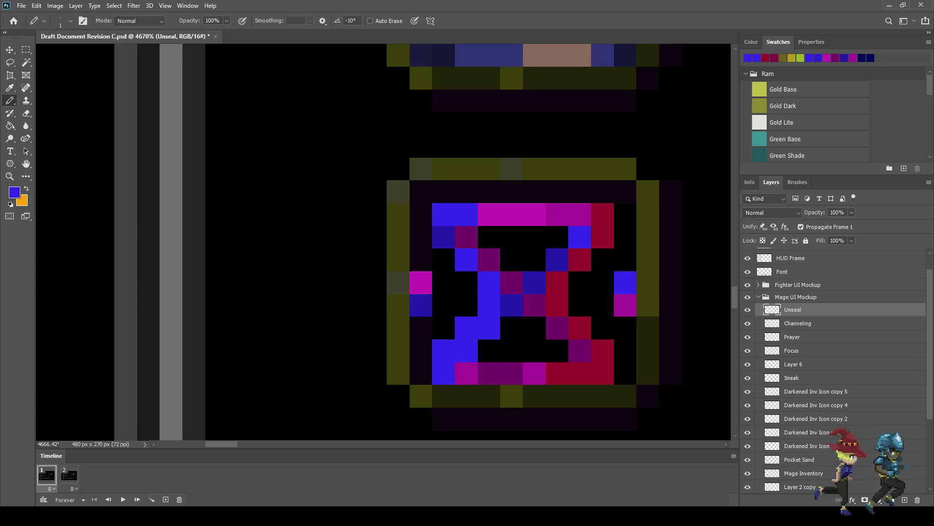
scroll(514, 333, down, 10)
scroll(546, 333, down, 3)
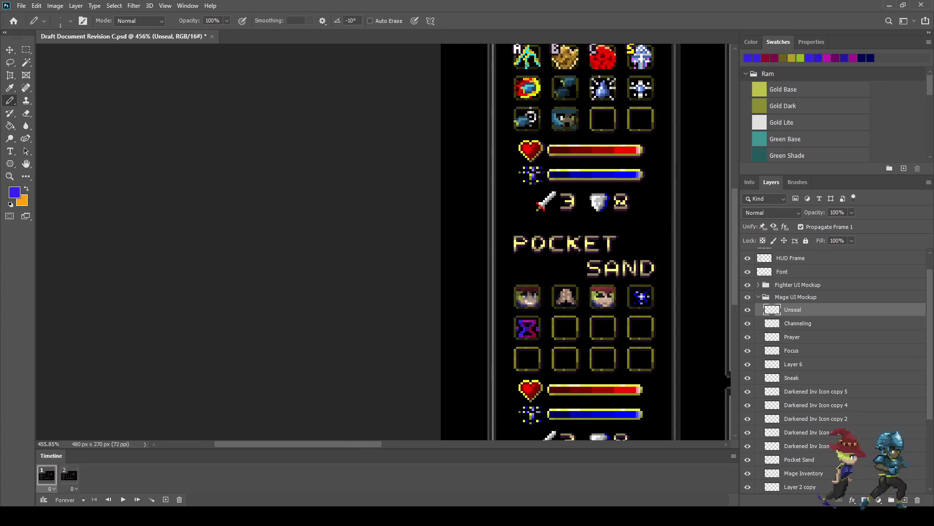
scroll(545, 333, down, 3)
scroll(131, 293, up, 5)
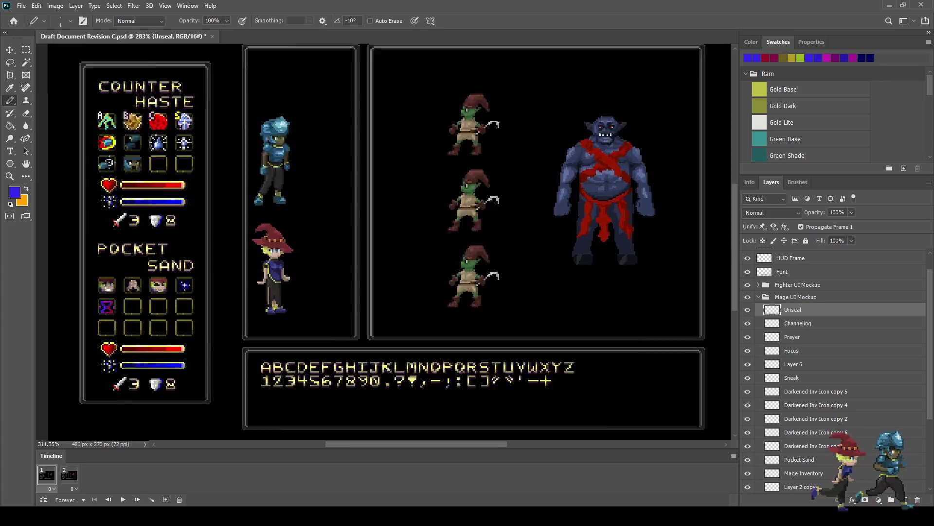
scroll(108, 329, up, 4)
scroll(108, 329, up, 3)
scroll(108, 329, up, 3)
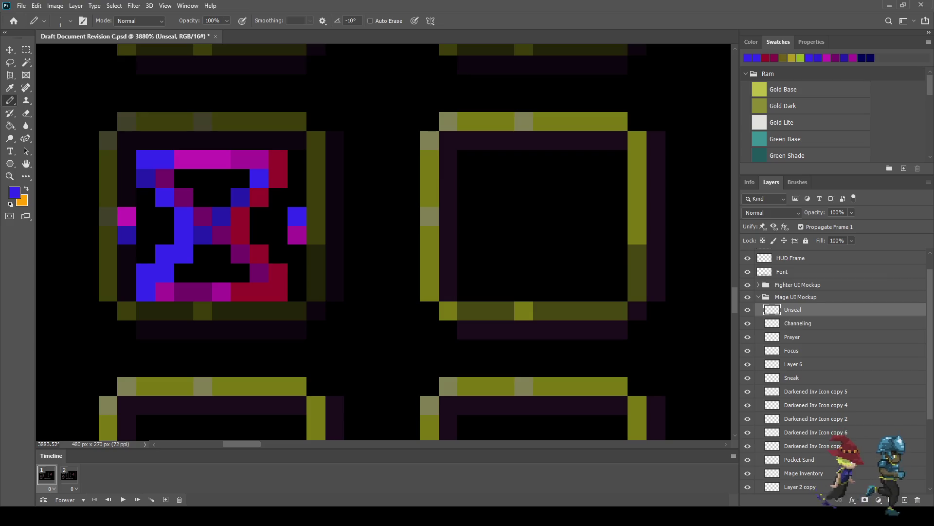
- Nudge the hourglass icon up one pixel with Free Transform
key(ctrl+t)
key(Up)
key(Return)
- Paint a five-pixel blue bottom row extending leftward beneath the hourglass
key(b)
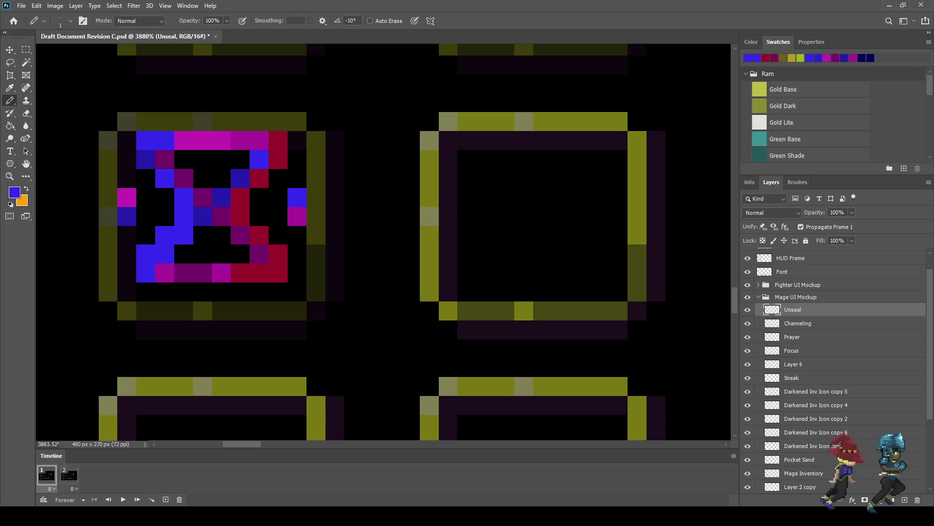
click(221, 292)
click(203, 292)
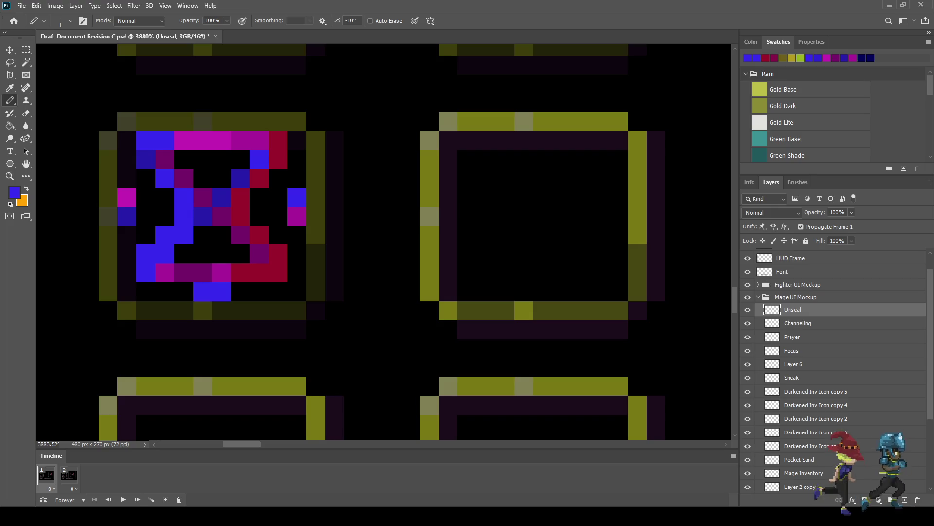
click(184, 292)
click(165, 292)
click(146, 292)
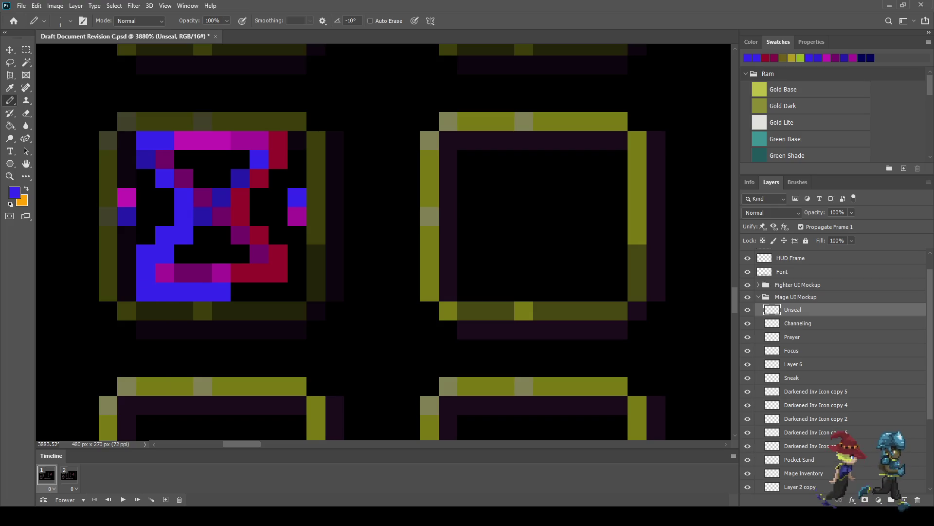
- Paint the right side of the bottom row red and add one more blue pixel at the left end
alt+click(278, 272)
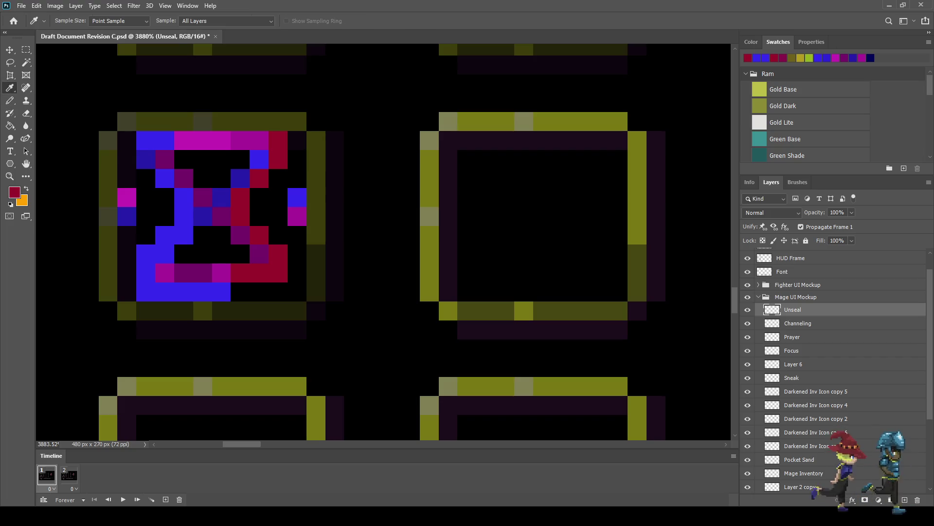
drag(240, 292, 259, 292)
click(277, 292)
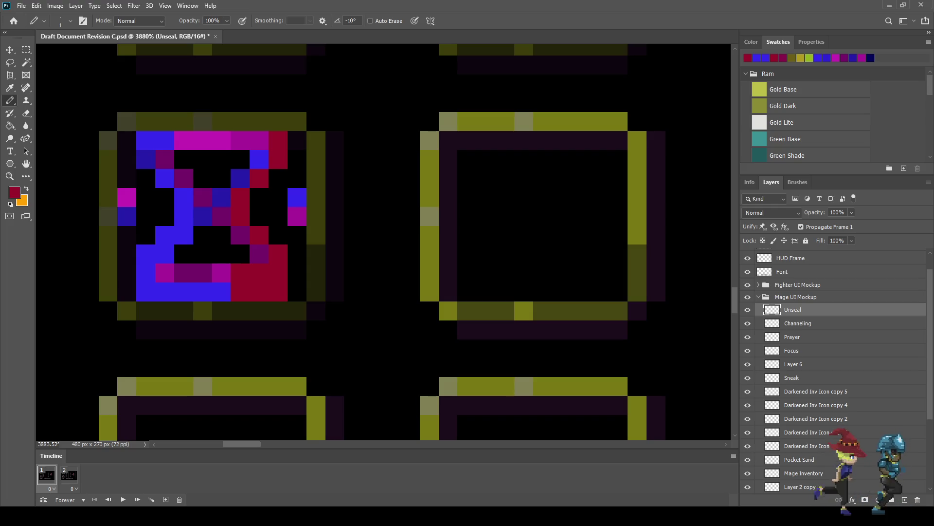
click(297, 292)
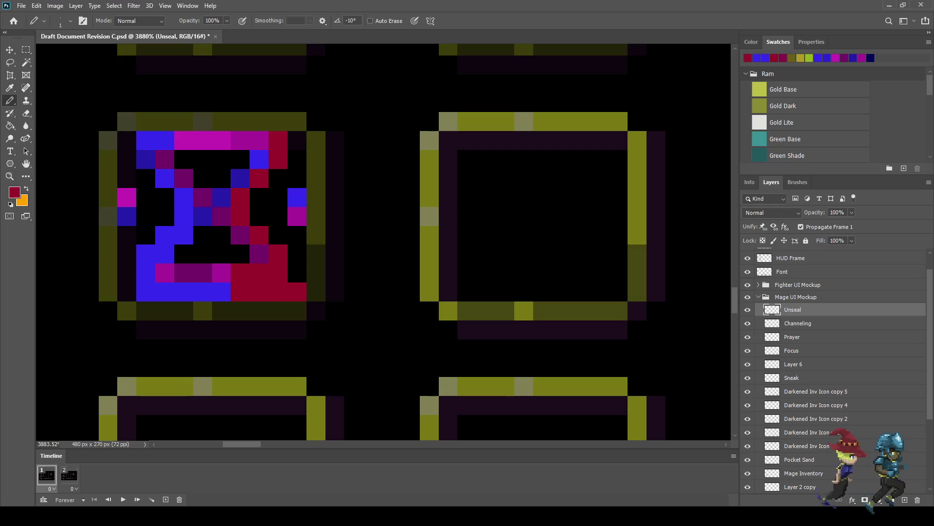
key(i)
click(222, 292)
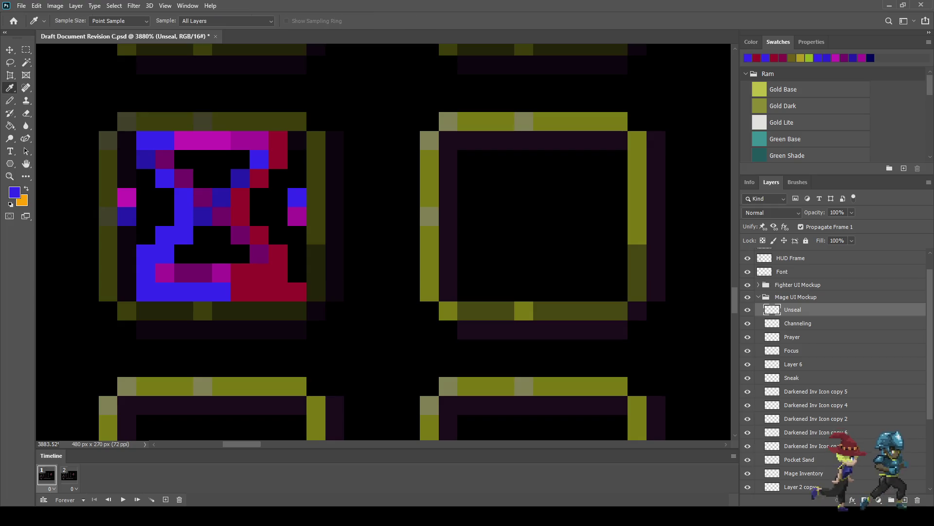
key(b)
click(126, 292)
- Darken the six blue pixels of the bottom row
key(i)
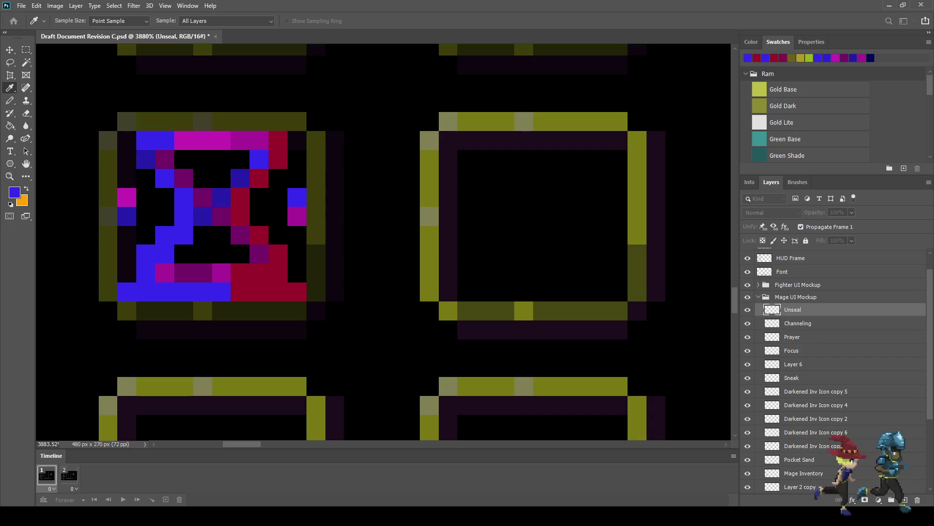
key(b)
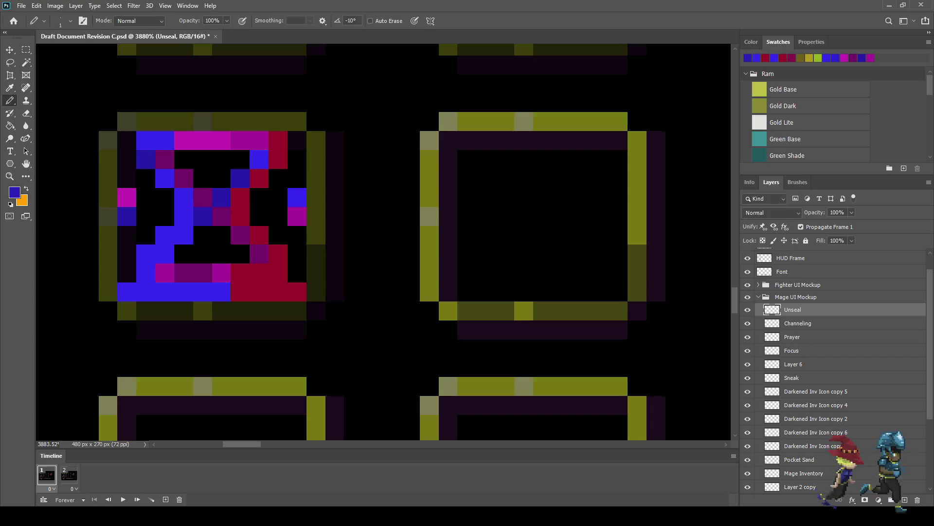
click(126, 291)
click(145, 291)
click(164, 291)
click(183, 291)
click(202, 291)
click(221, 291)
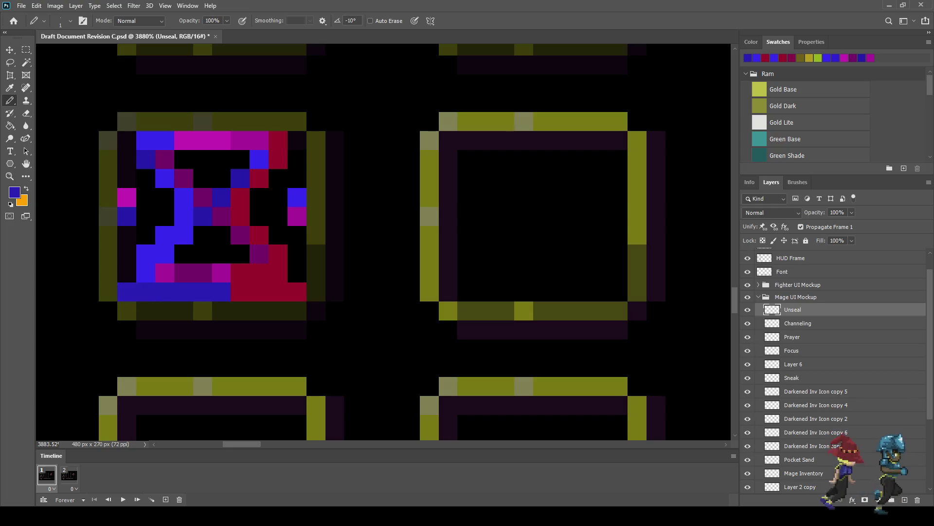
- Sample the dark red and repaint the bright red bottom-row pixels with it
key(i)
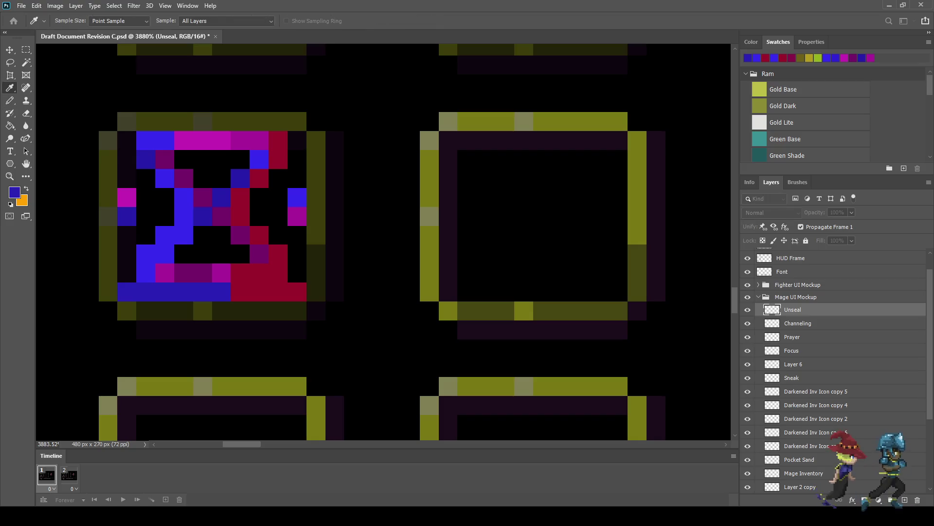
click(269, 291)
key(b)
drag(297, 291, 240, 292)
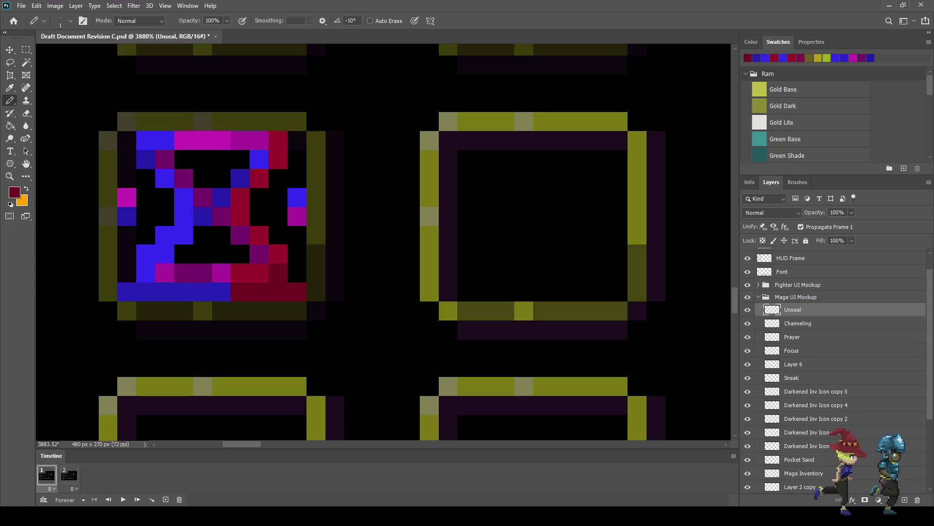
- Sample the icon's darker blue and darken two adjacent blue pixels near the hourglass bottom
scroll(239, 316, down, 3)
scroll(239, 317, down, 3)
scroll(239, 316, down, 3)
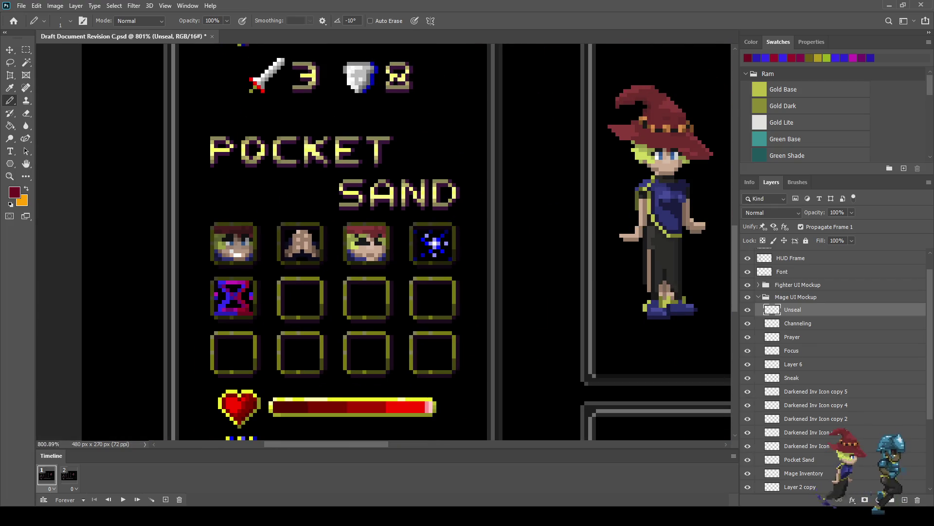
scroll(214, 312, up, 2)
scroll(215, 311, up, 2)
scroll(214, 312, up, 2)
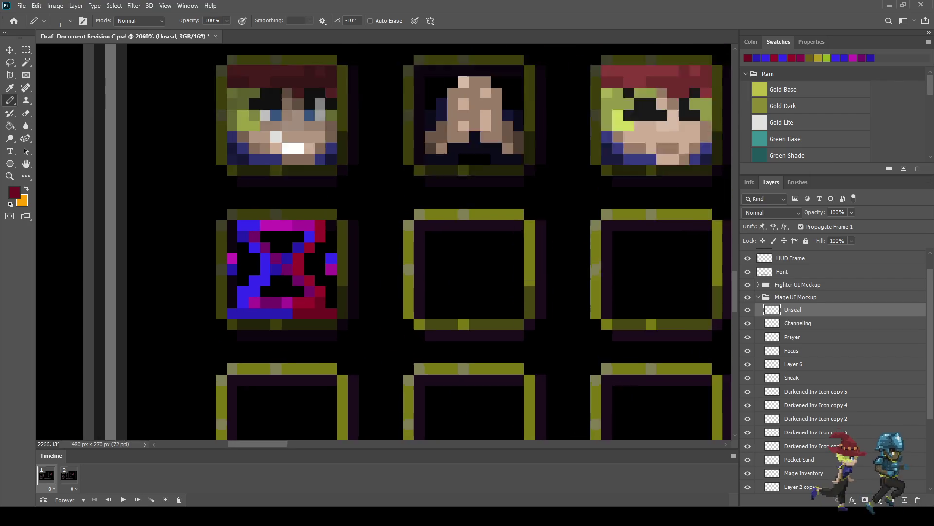
scroll(214, 312, up, 2)
scroll(218, 298, up, 1)
key(i)
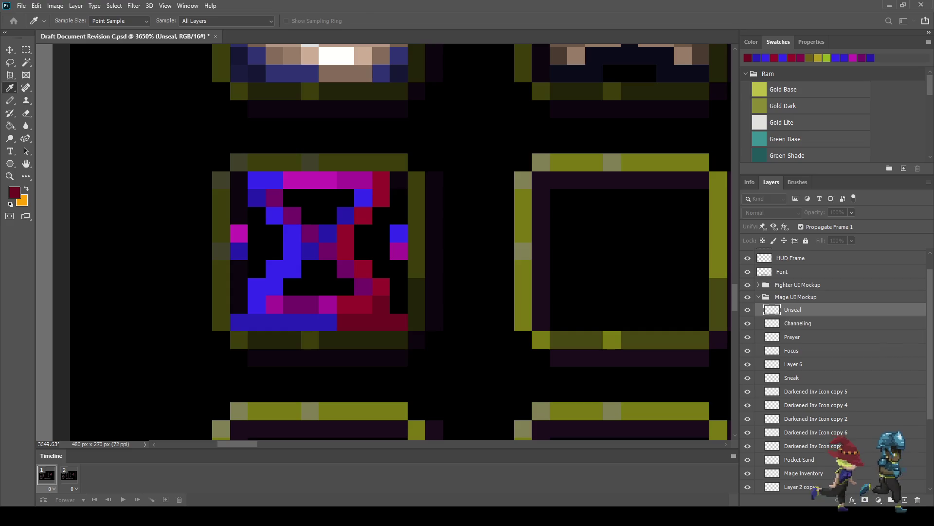
click(238, 251)
key(b)
click(240, 323)
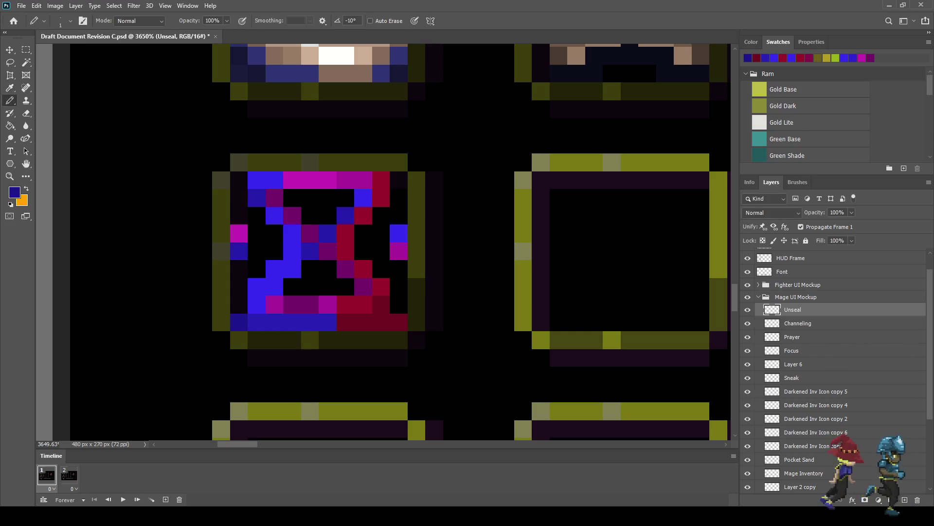
click(257, 322)
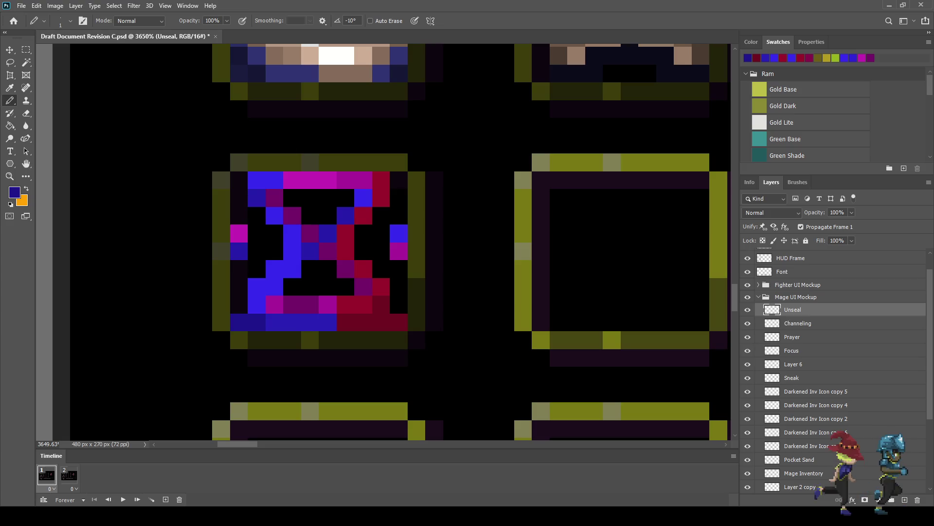
- Darken two more bottom-row pixels of the hourglass
scroll(249, 346, down, 5)
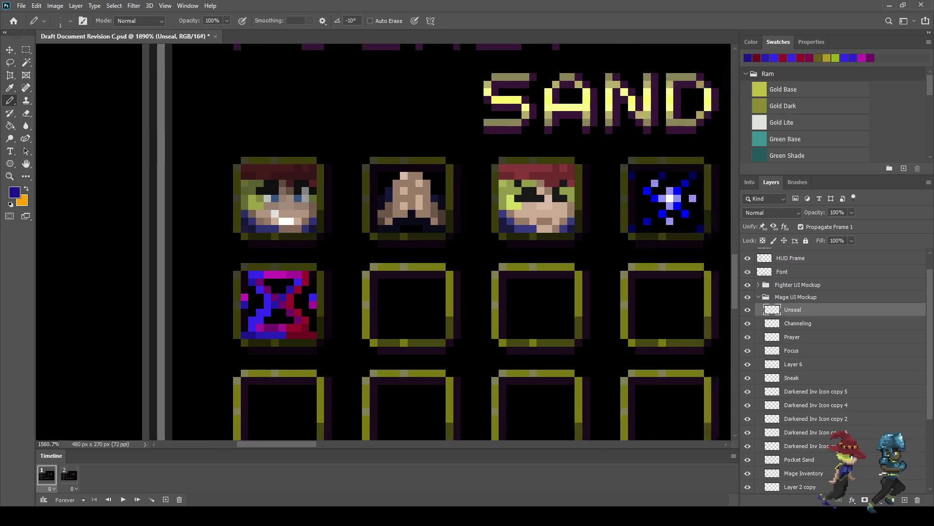
scroll(248, 366, down, 2)
scroll(253, 344, up, 2)
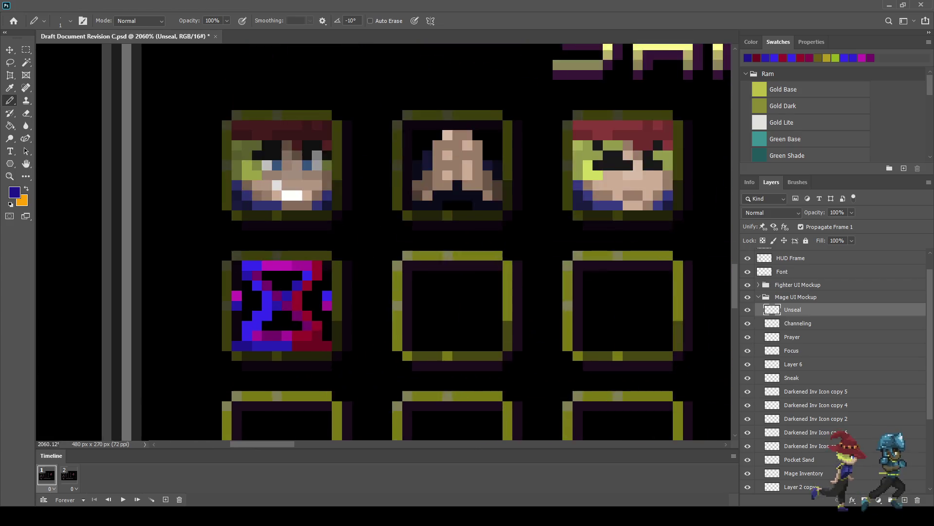
scroll(253, 343, up, 1)
click(297, 345)
click(257, 345)
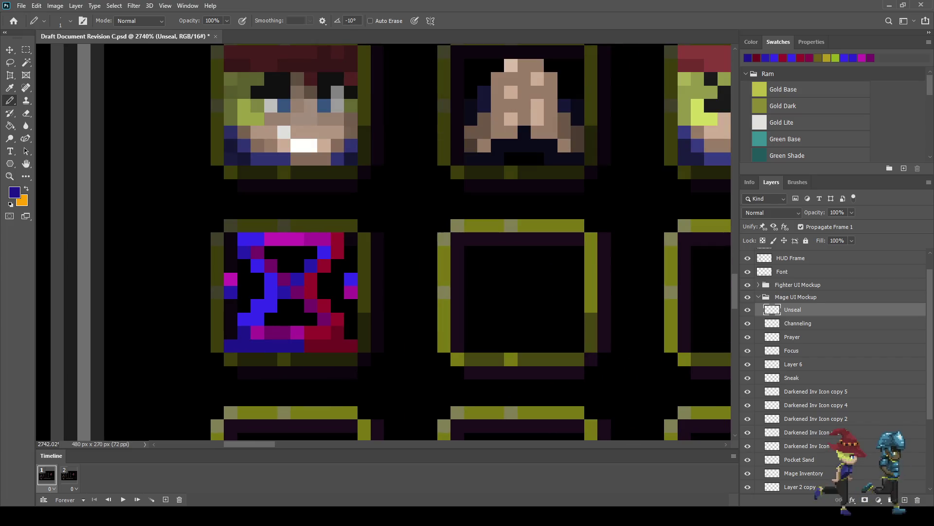
scroll(257, 261, down, 1)
scroll(257, 261, up, 1)
scroll(257, 261, up, 1)
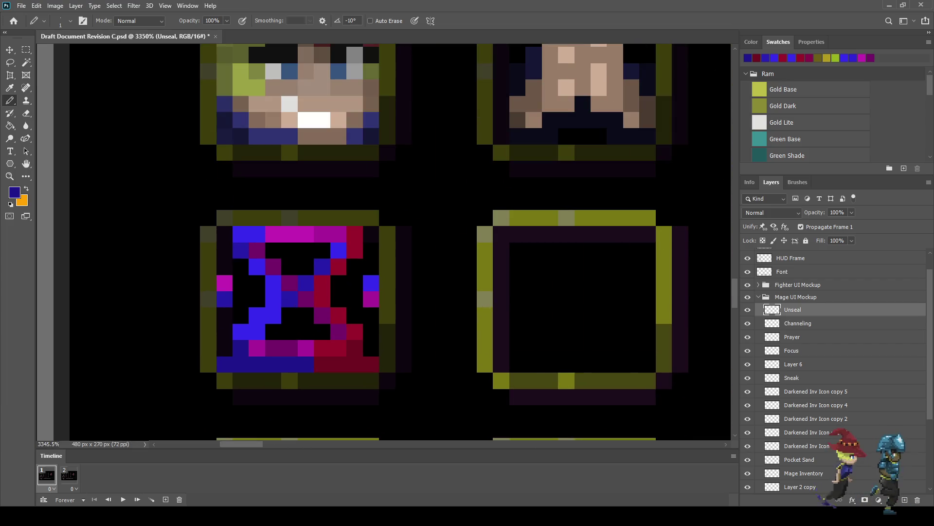
- Save the document and view it at 100% zoom
key(i)
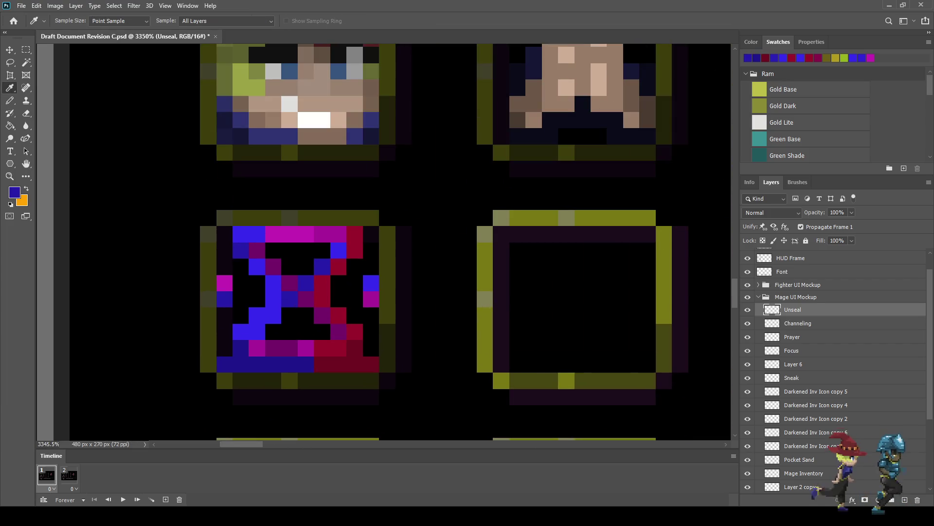
key(b)
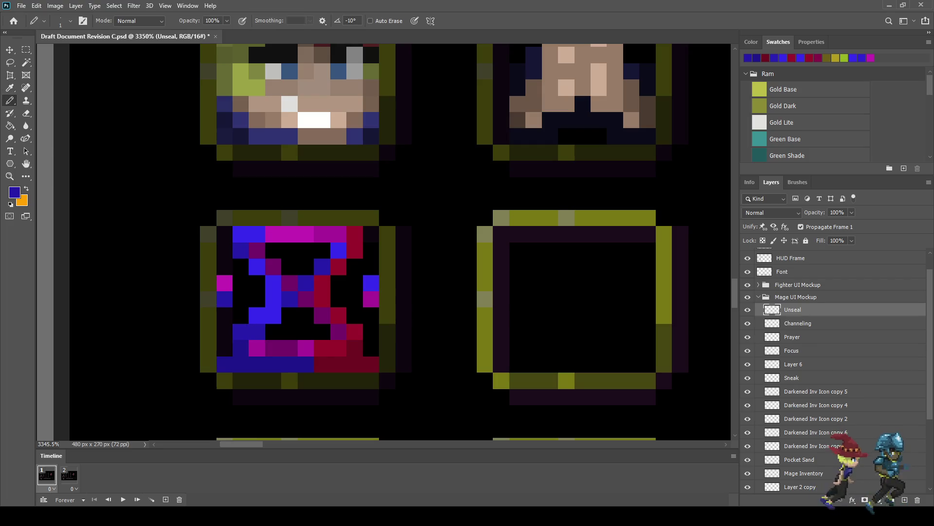
scroll(232, 363, down, 1)
scroll(231, 363, down, 5)
scroll(231, 363, down, 2)
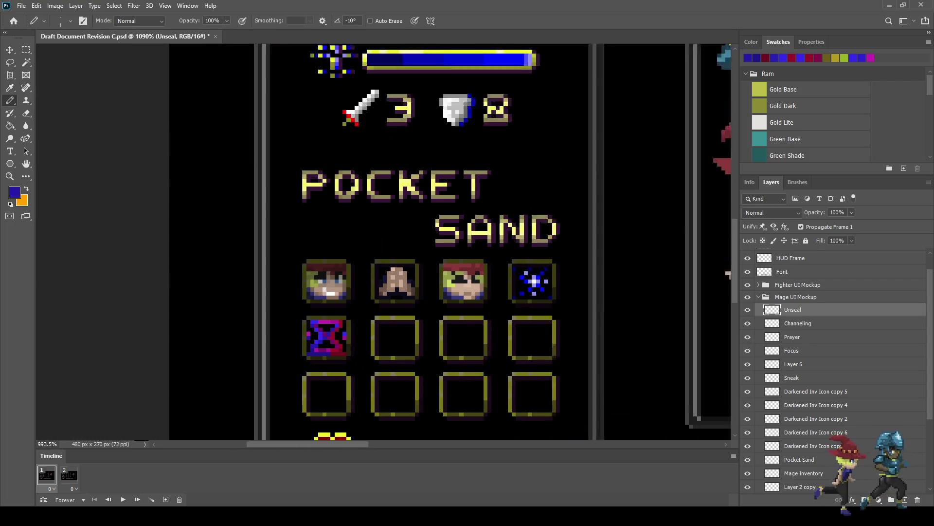
scroll(232, 363, down, 2)
scroll(341, 374, down, 1)
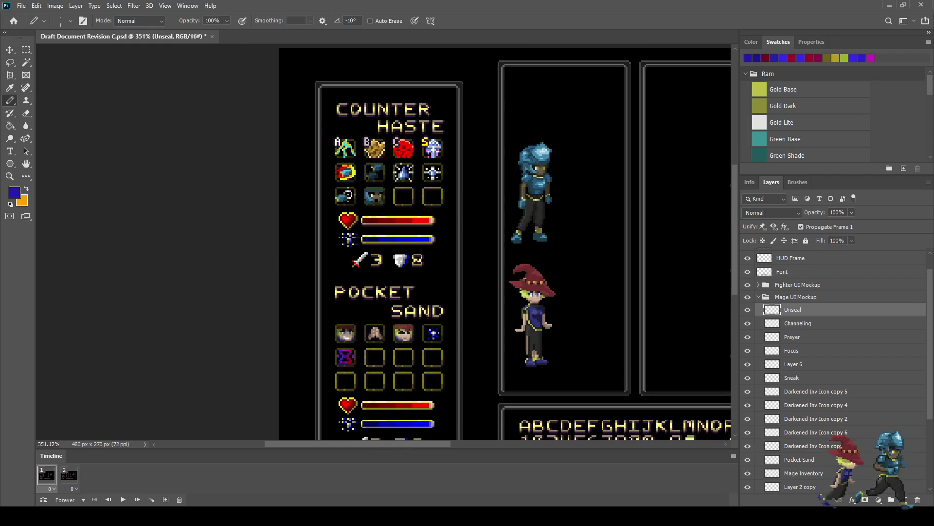
scroll(342, 375, up, 1)
scroll(341, 374, up, 1)
scroll(344, 368, up, 1)
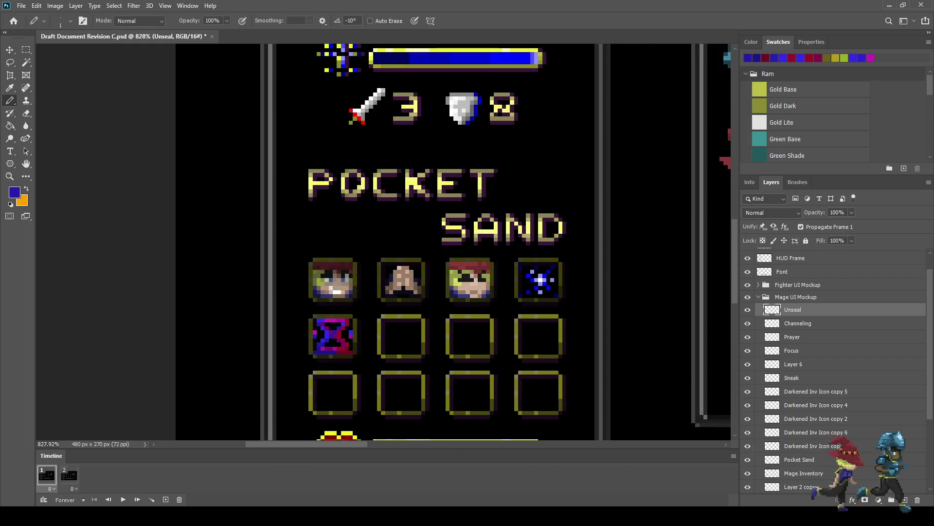
scroll(341, 372, up, 1)
scroll(340, 372, up, 1)
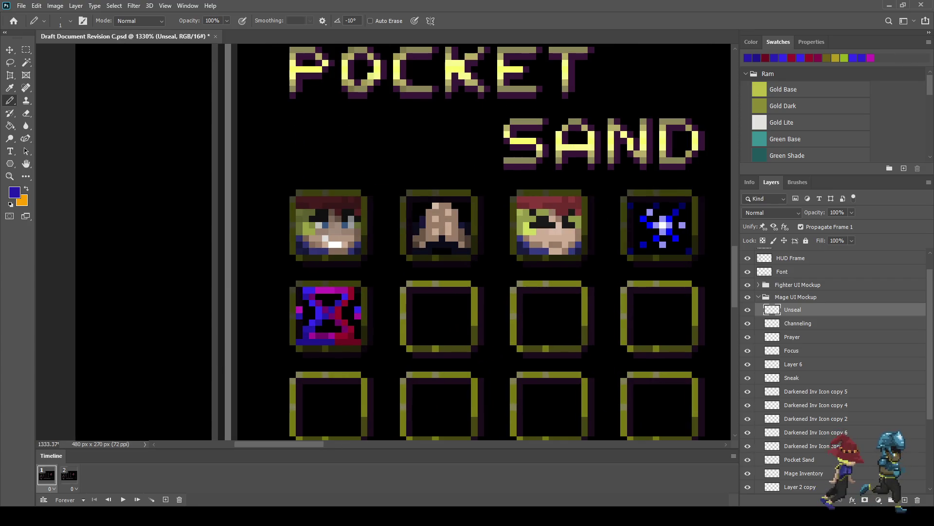
key(ctrl+s)
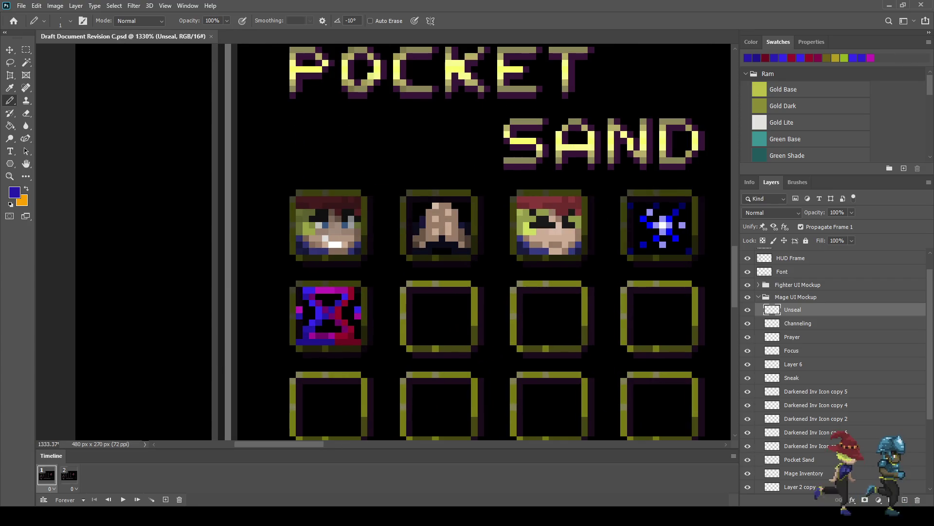
key(ctrl+1)
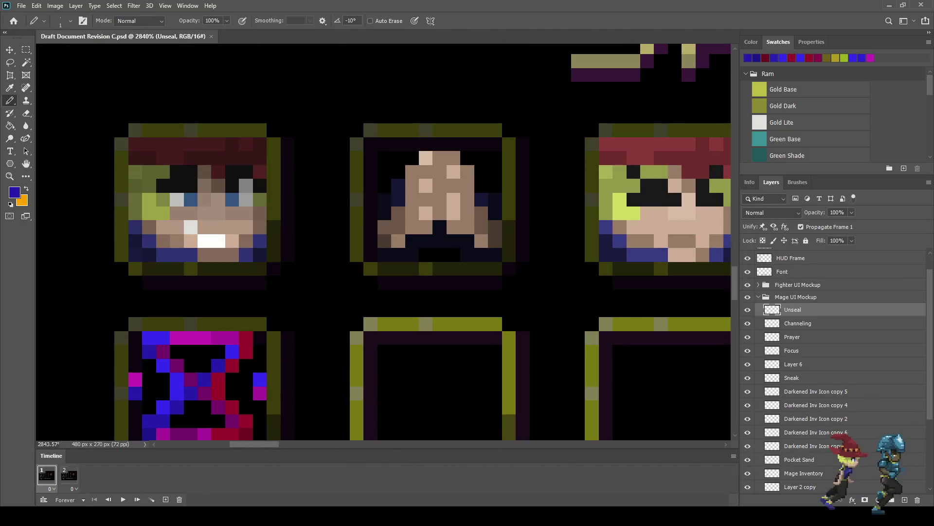
- Erase the two stray pixels on the hourglass's right edge, then view at 100%
key(e)
drag(260, 380, 260, 393)
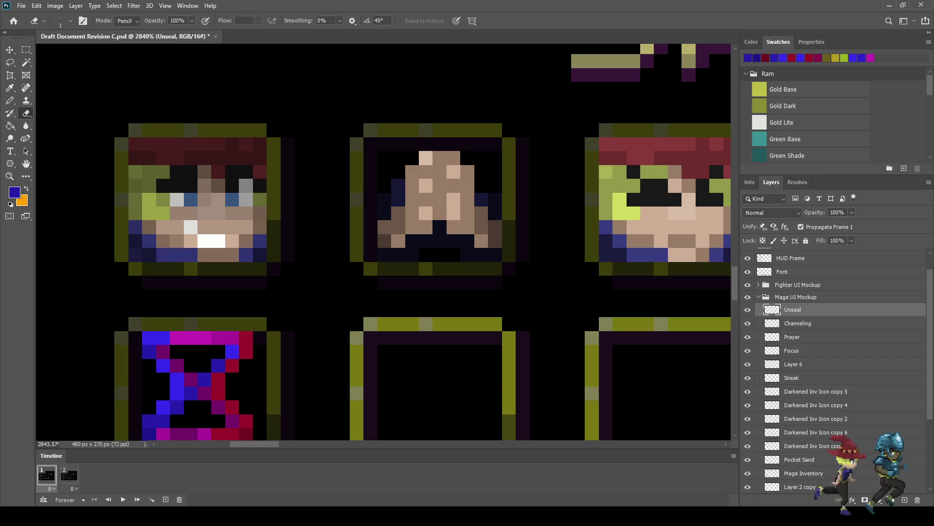
key(ctrl+1)
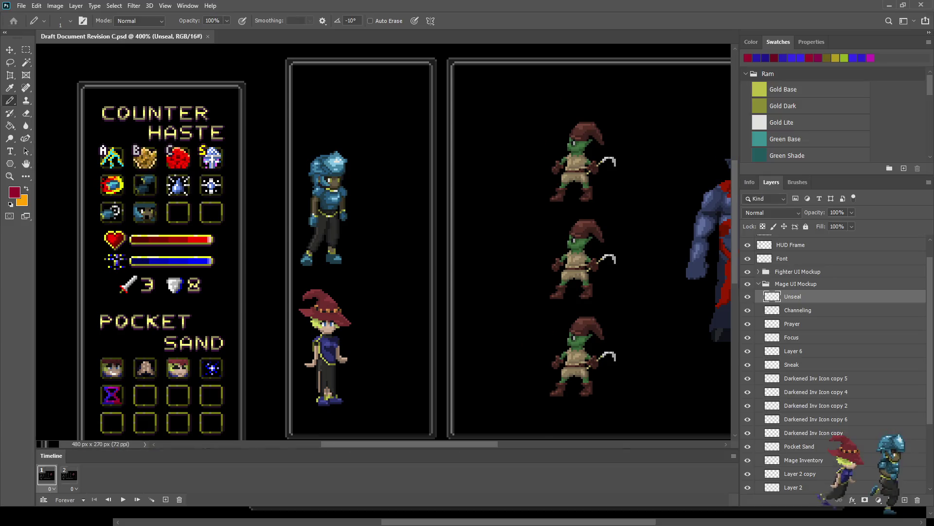
- Duplicate the darkened slot layer and nudge the copy into the empty slot beside the hourglass
scroll(127, 243, down, 3)
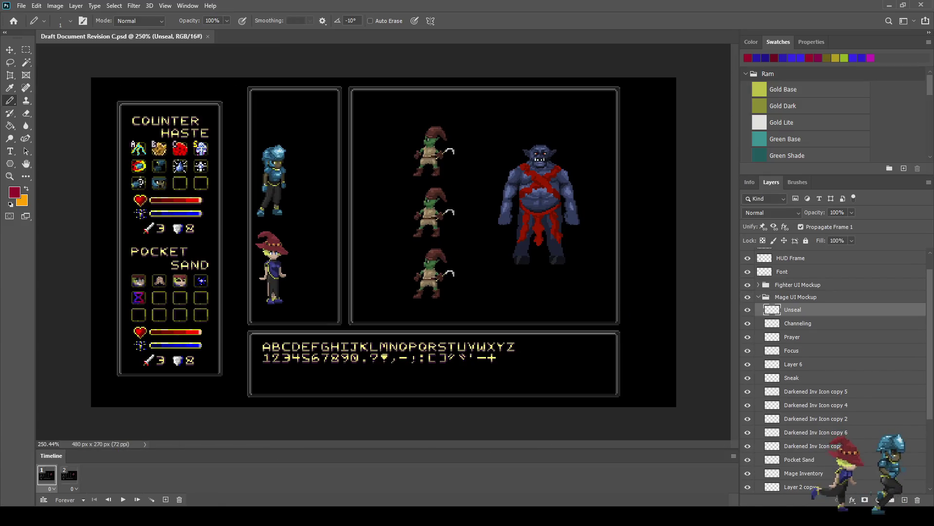
scroll(127, 243, up, 8)
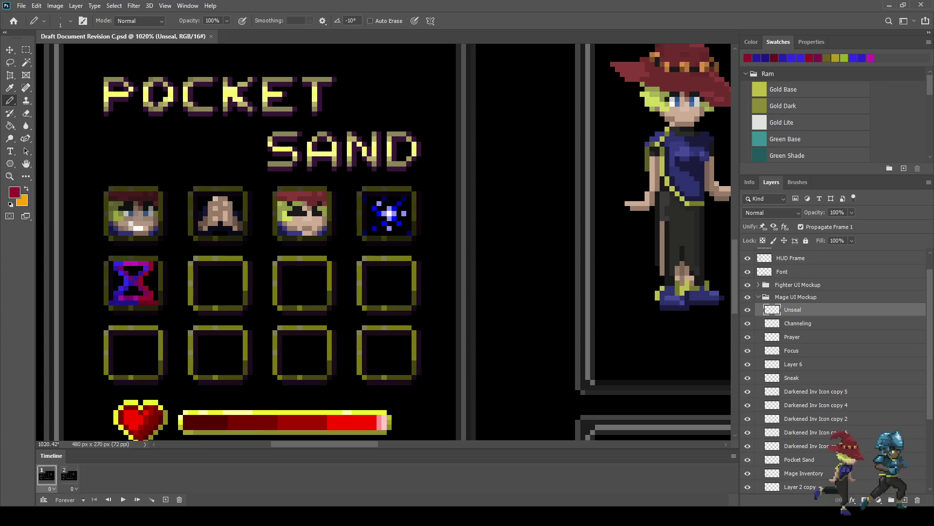
key(ctrl+j)
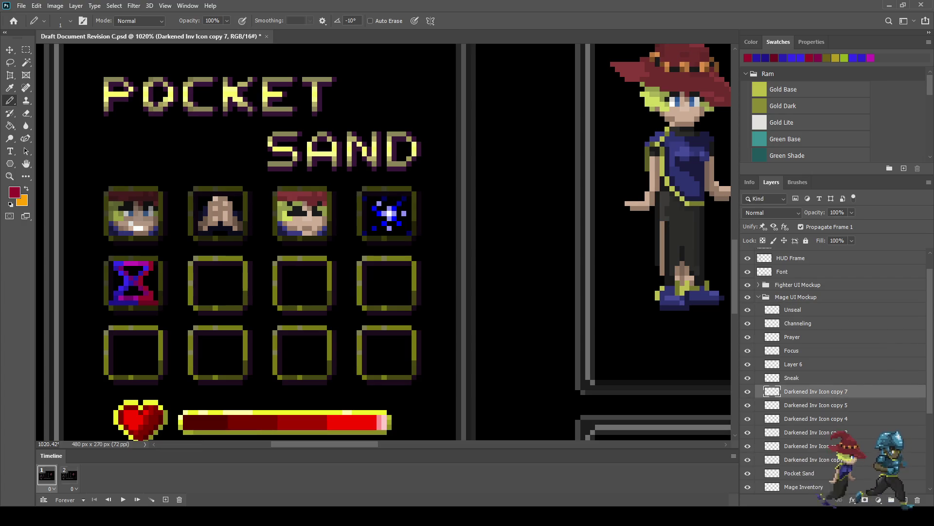
key(ctrl+t)
key(shift+Down)
key(shift+Down)
key(shift+Left)
key(shift+Left)
key(shift+Left)
key(Left)
key(Up)
key(Up)
key(Up)
key(Up)
key(Left)
key(Left)
key(Left)
key(Return)
- Add an empty layer named Reverberance above Unseal and save the document
key(b)
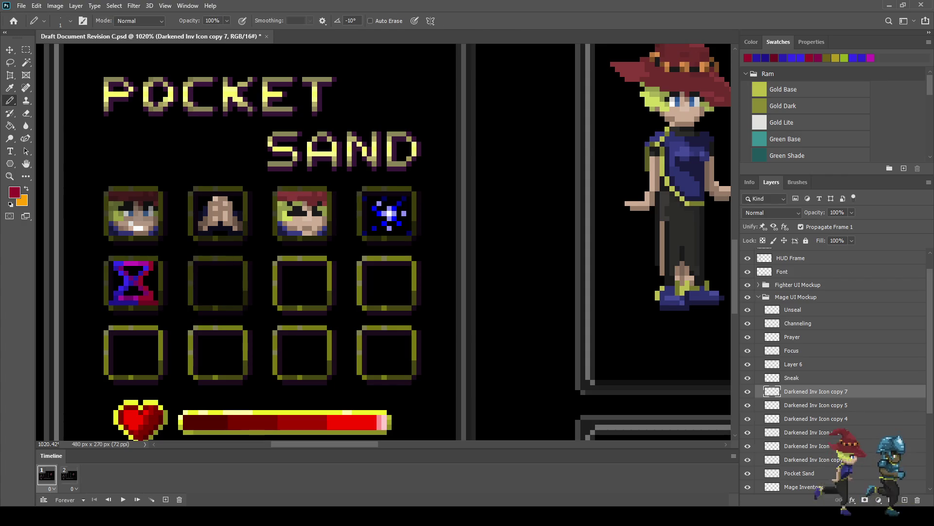
click(793, 310)
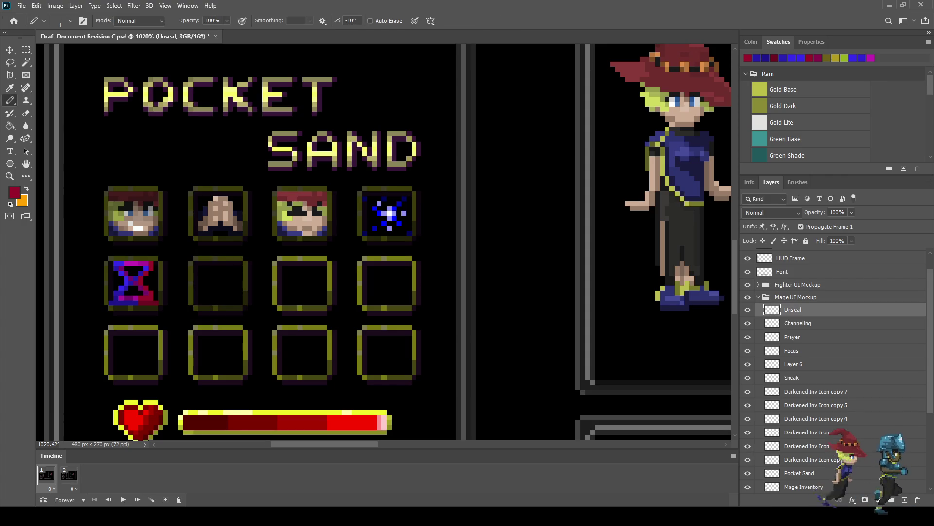
key(ctrl+shift+alt+n)
double_click(793, 310)
text(Reverberance)
key(Return)
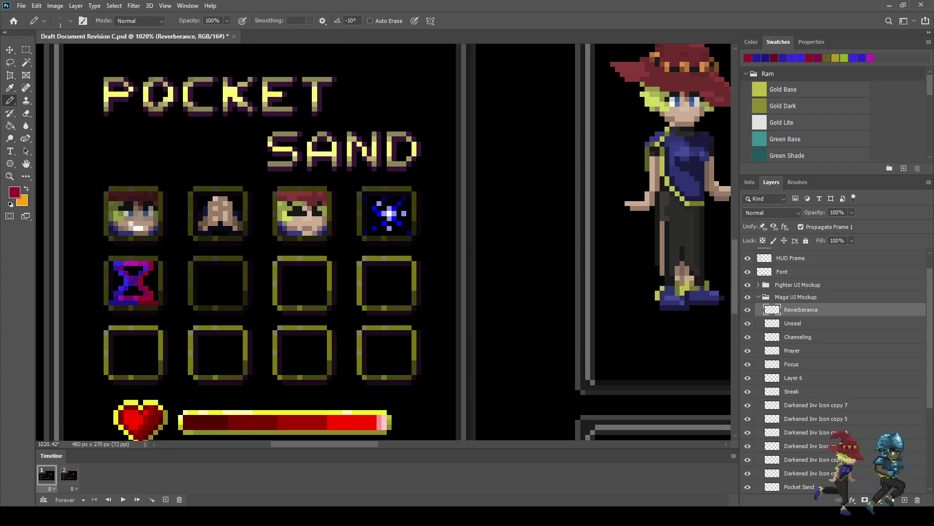
key(ctrl+s)
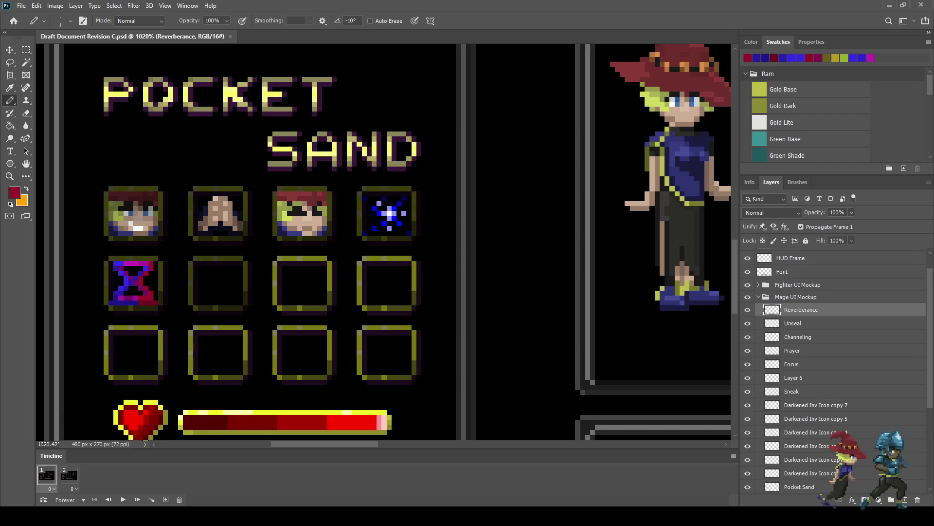
scroll(189, 298, up, 5)
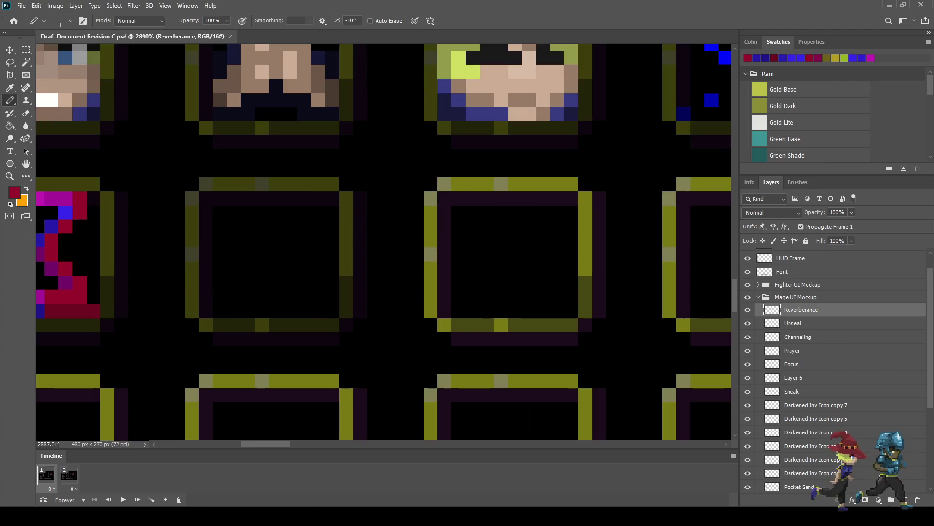
- Sample the shield's grey into both the foreground and background colours
scroll(158, 204, down, 2)
scroll(158, 204, down, 3)
scroll(158, 205, down, 3)
scroll(158, 204, down, 1)
scroll(185, 116, up, 1)
scroll(185, 117, up, 2)
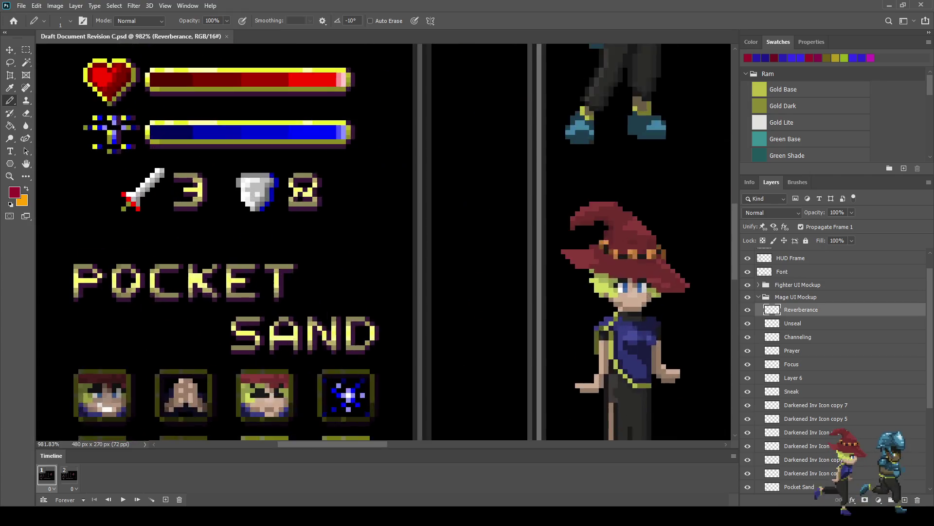
scroll(185, 116, up, 2)
scroll(185, 117, up, 1)
scroll(257, 199, up, 2)
key(i)
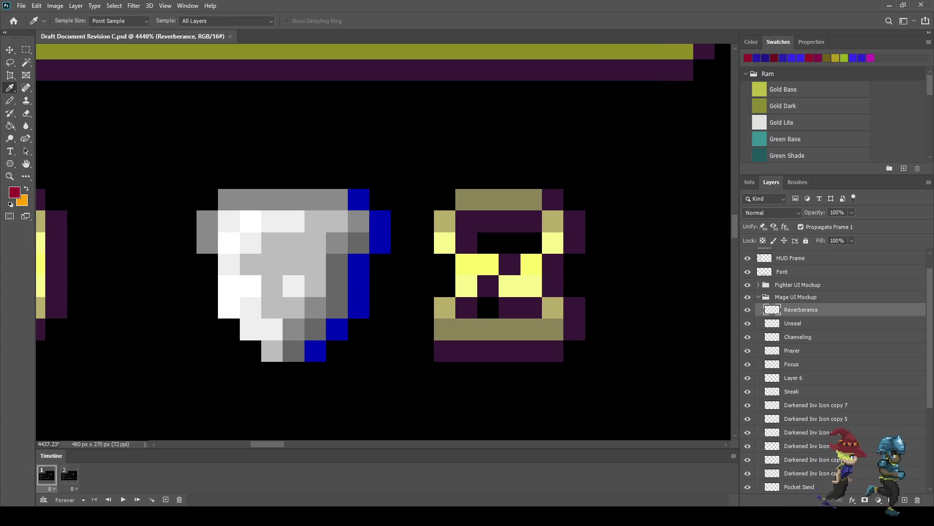
click(257, 199)
key(x)
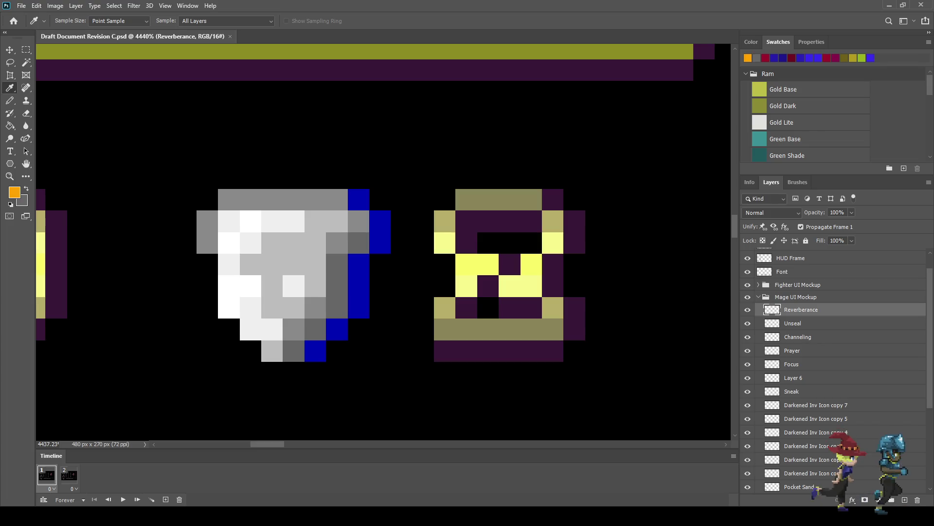
click(295, 243)
scroll(296, 246, down, 3)
scroll(296, 246, down, 2)
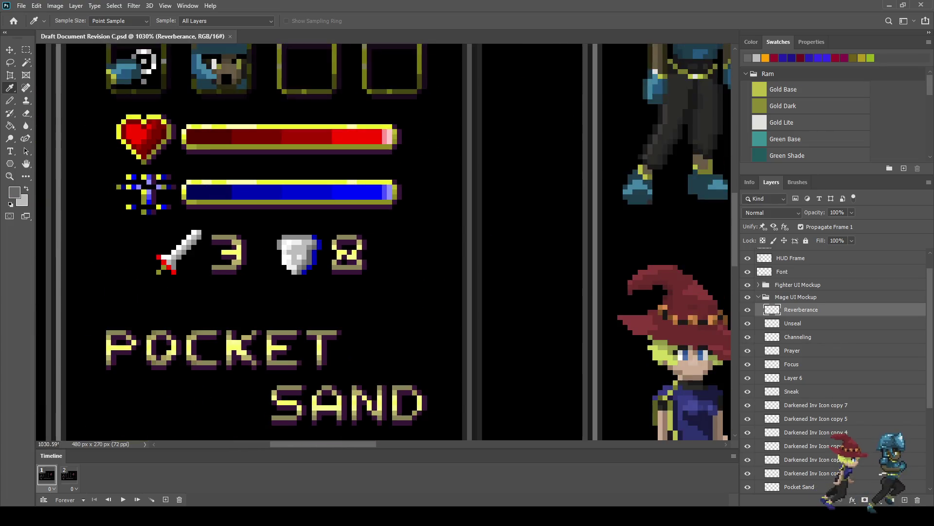
scroll(296, 246, down, 1)
scroll(296, 246, down, 2)
key(b)
scroll(166, 311, up, 2)
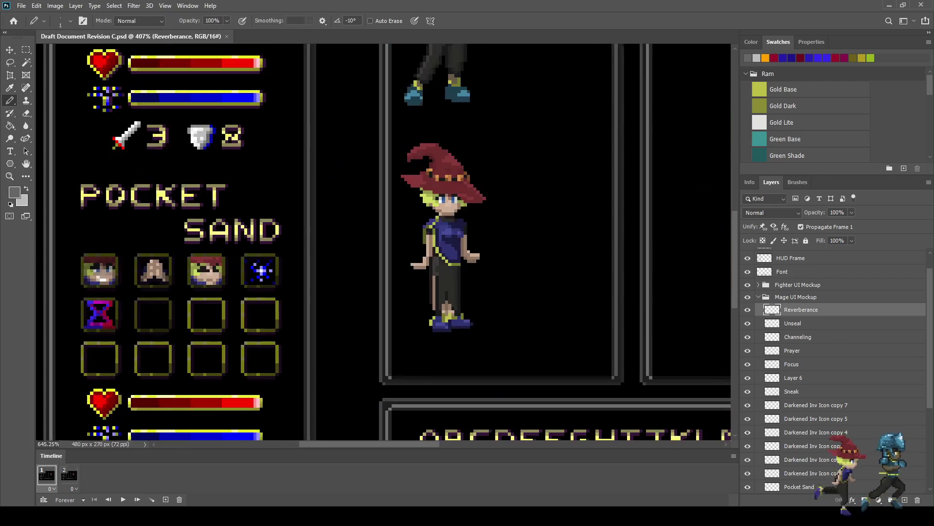
scroll(146, 317, up, 1)
scroll(156, 311, up, 2)
scroll(156, 311, up, 1)
scroll(156, 312, up, 1)
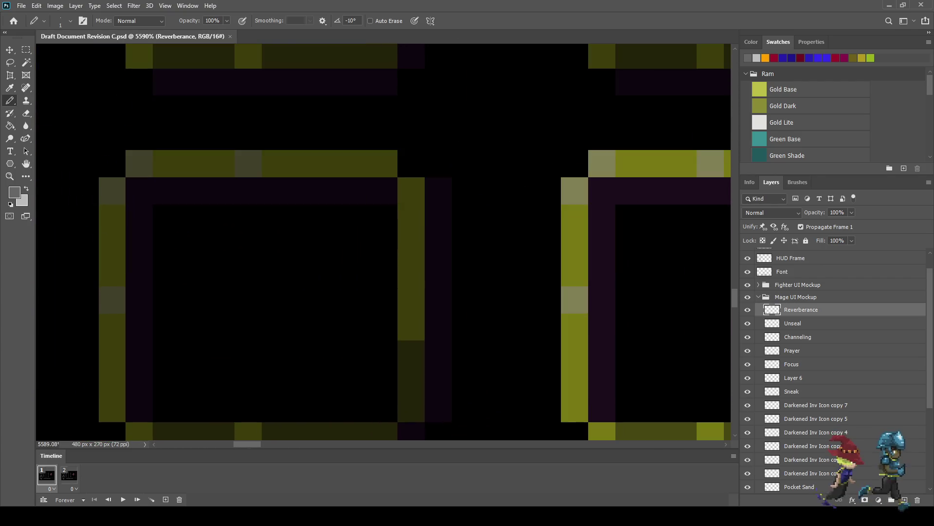
- Pencil the ring's grey left arc, from the upper-left diagonal down to the lower-left curve
click(194, 218)
click(167, 245)
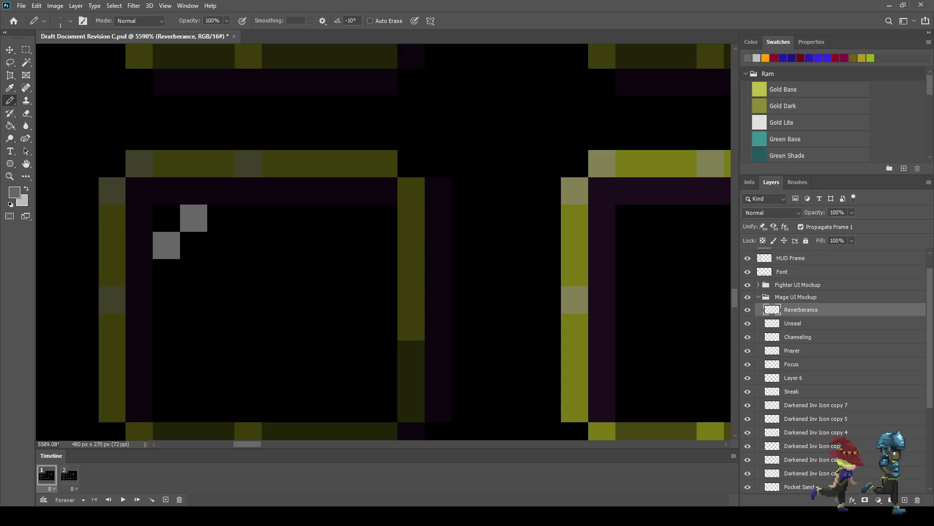
click(139, 273)
key(ctrl+z)
click(140, 272)
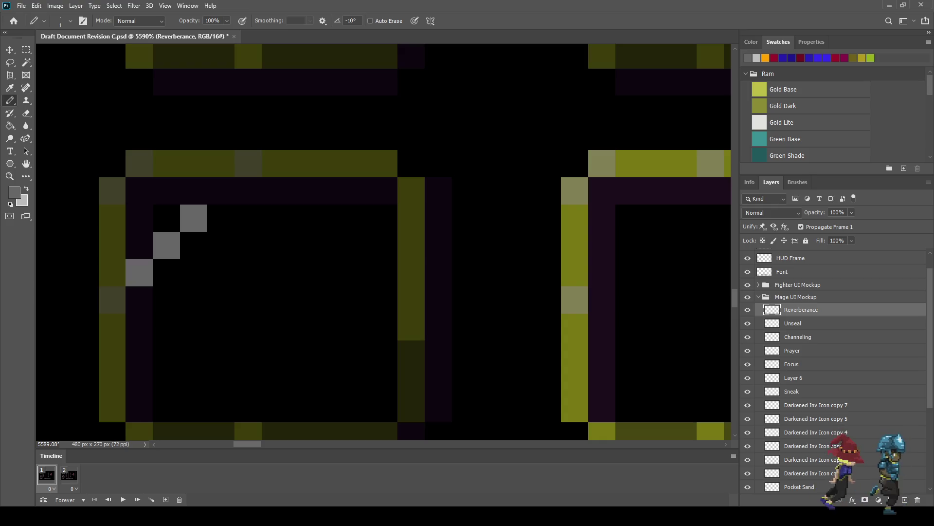
click(139, 300)
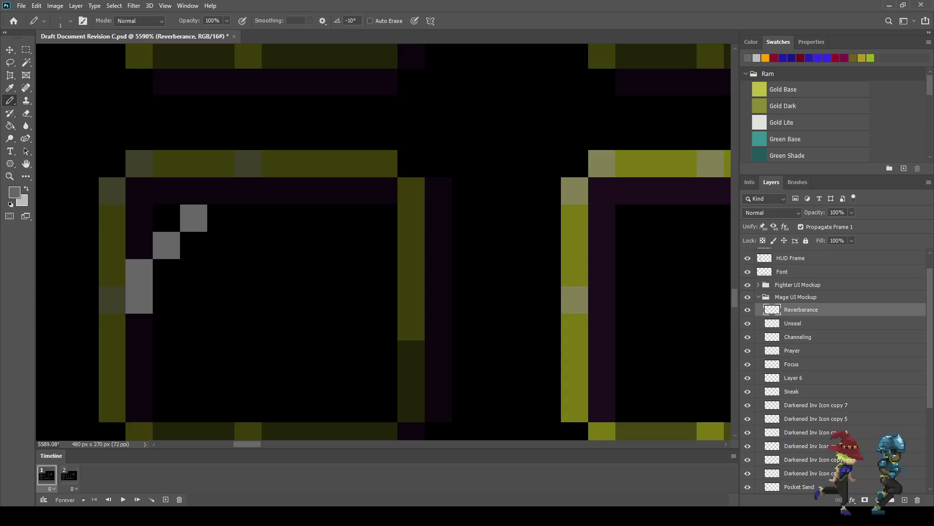
click(140, 354)
click(140, 381)
click(166, 408)
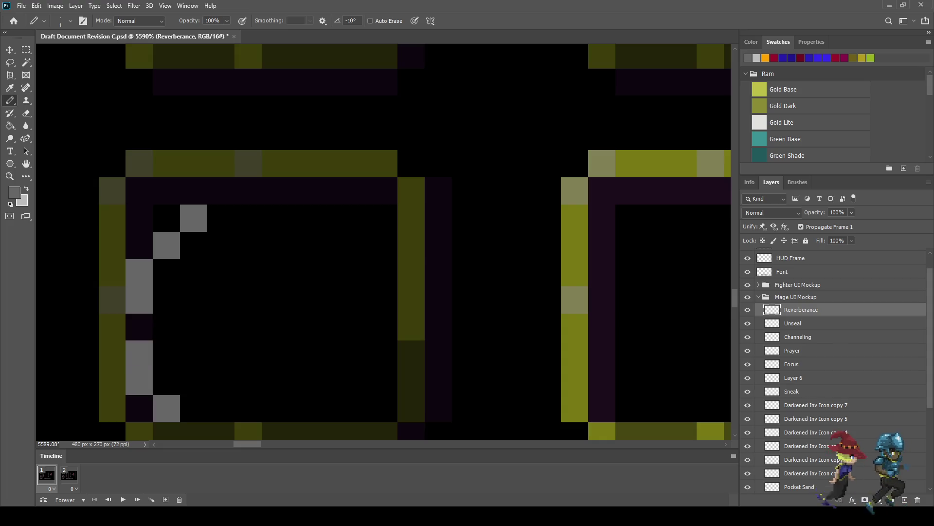
click(193, 430)
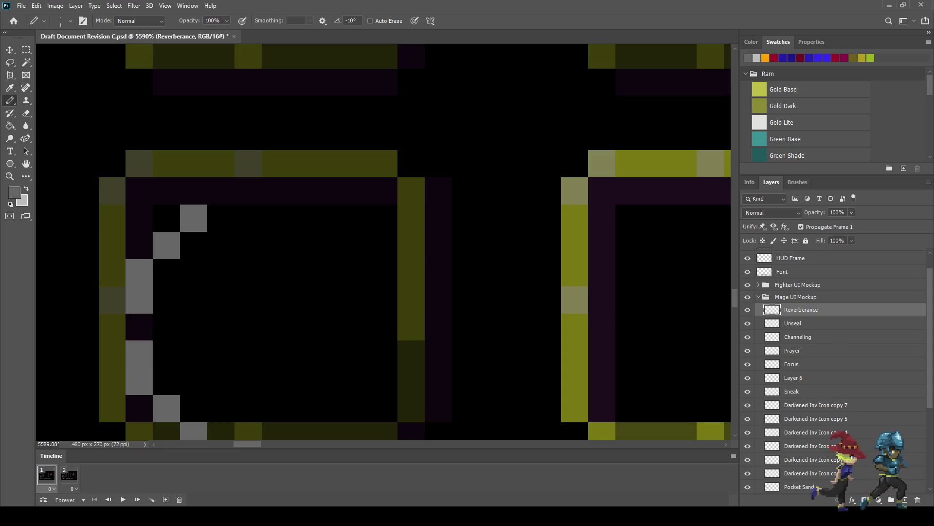
scroll(133, 291, down, 3)
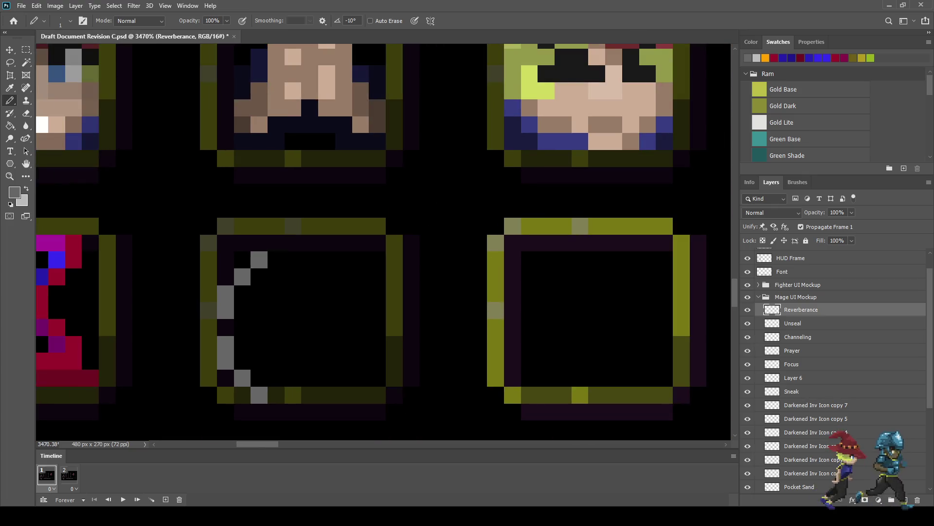
scroll(133, 290, up, 4)
- Place four light-grey dots inside the left arc, redoing their positions once
click(272, 269)
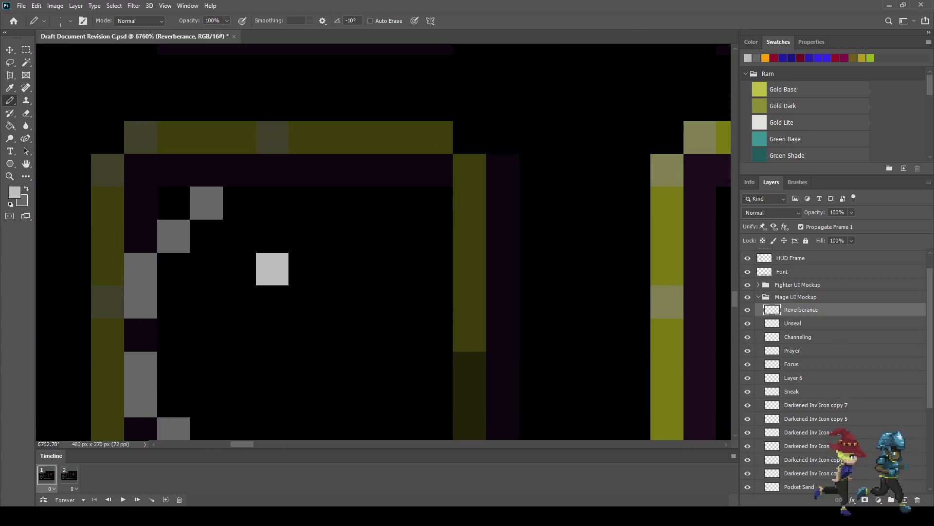
click(239, 301)
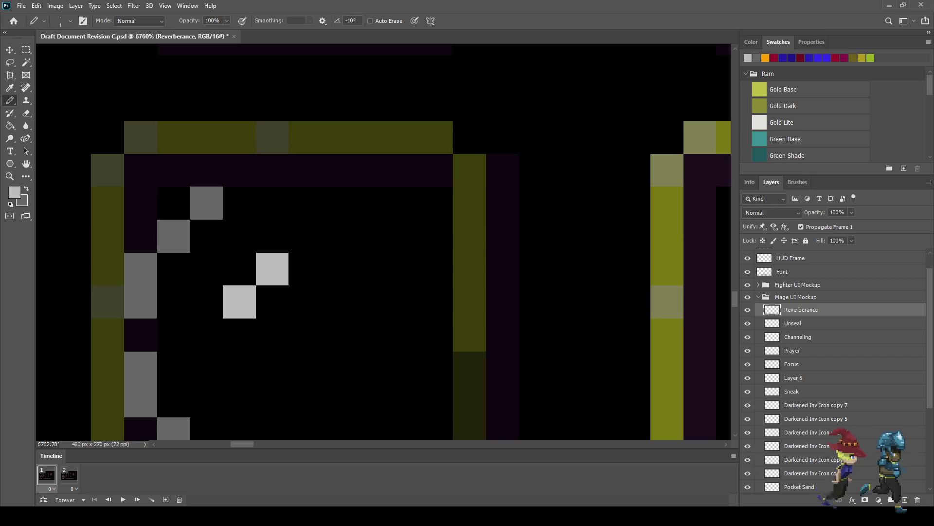
click(240, 367)
click(272, 401)
scroll(334, 358, down, 4)
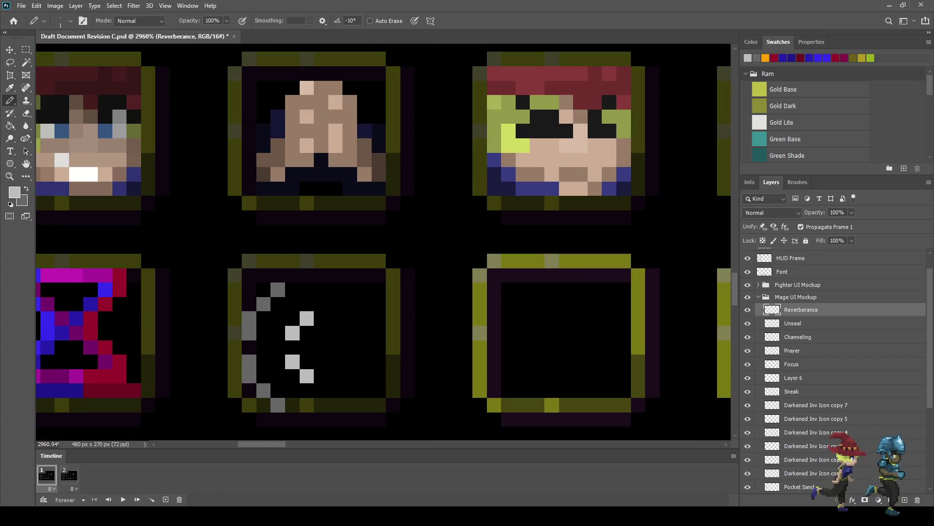
scroll(337, 348, up, 2)
key(ctrl+z)
key(ctrl+z)
key(ctrl+z)
key(ctrl+z)
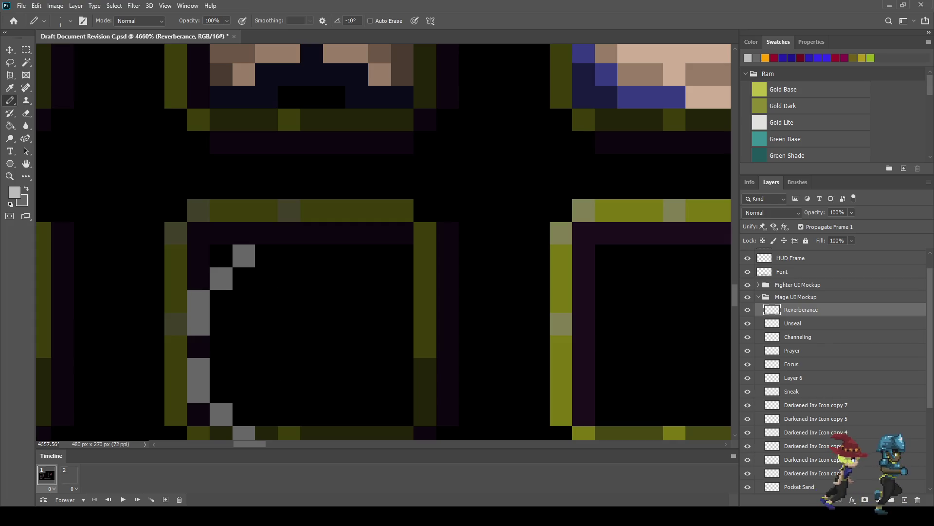
click(266, 300)
click(243, 323)
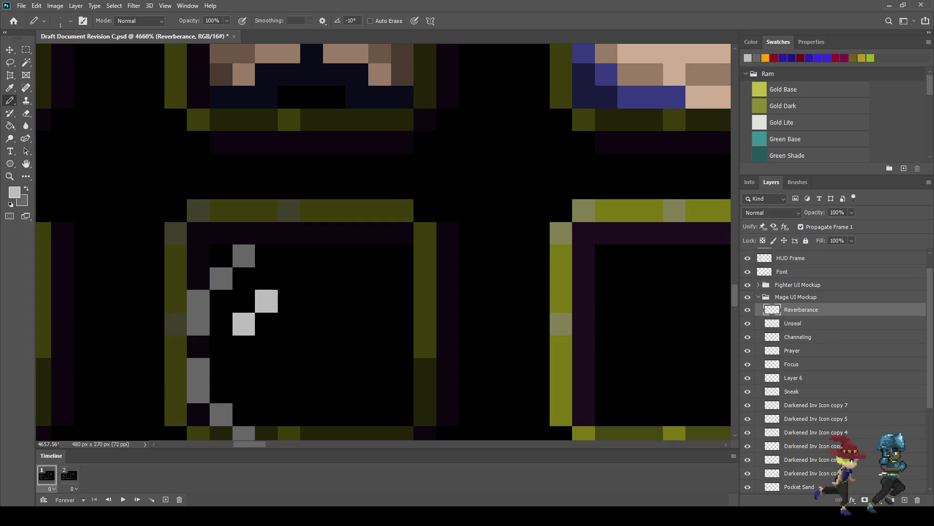
click(244, 369)
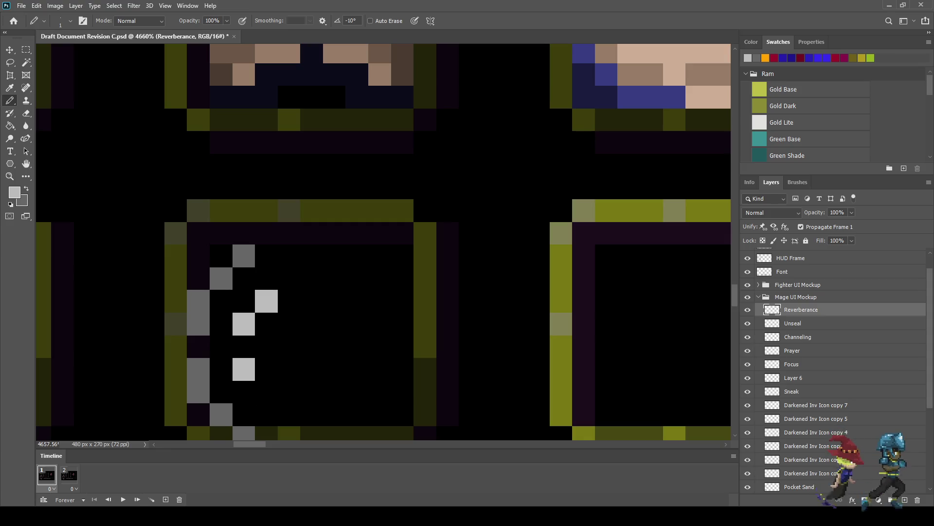
click(266, 391)
- Shift the half-ring up one pixel and duplicate its layer
scroll(342, 358, down, 3)
scroll(342, 359, down, 3)
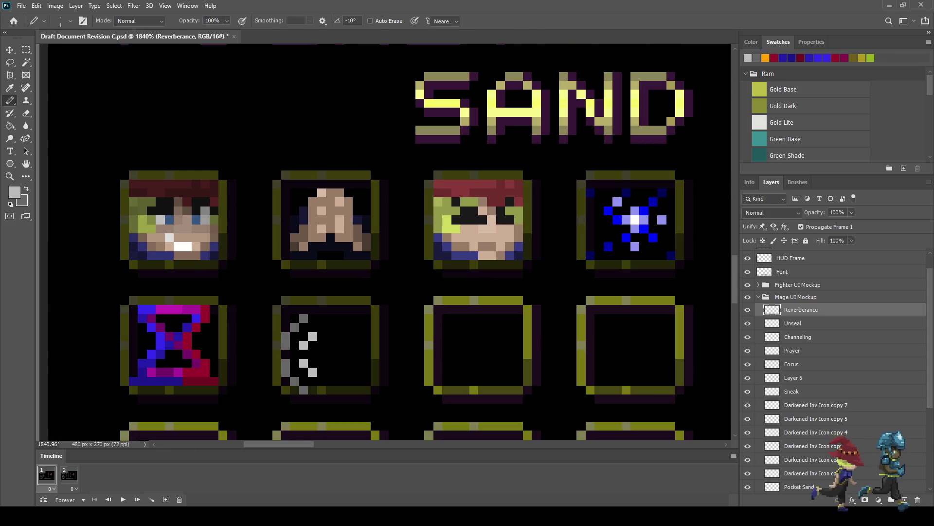
key(ctrl+Up)
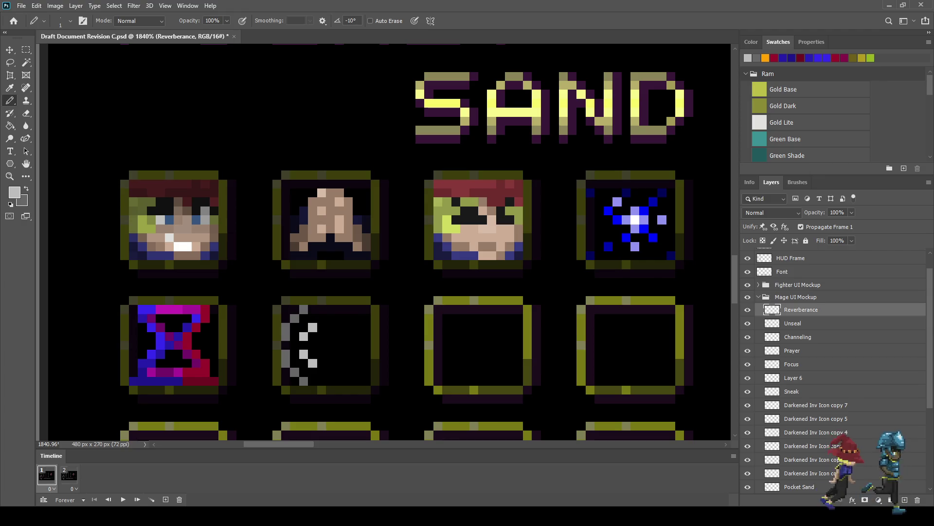
key(ctrl+j)
key(ctrl+t)
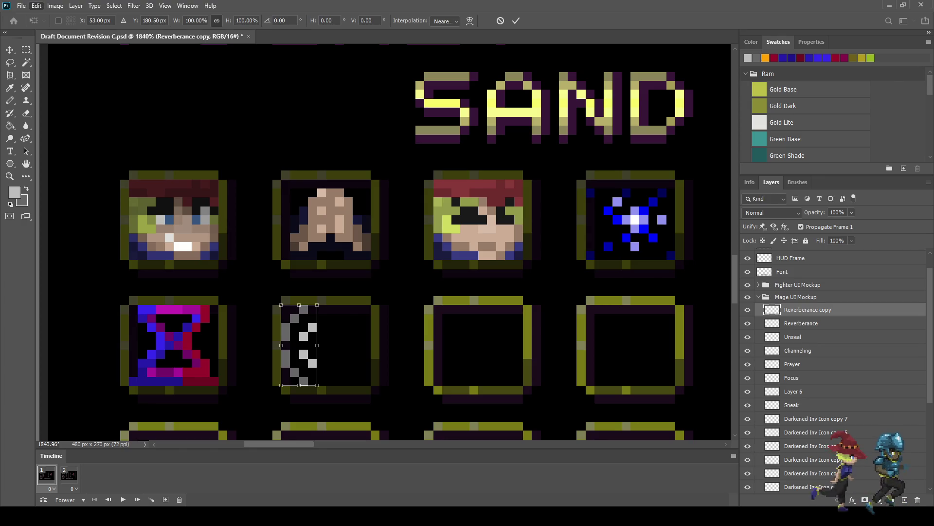
- Flip the copied half-ring horizontally and nudge it right to complete the symmetric ring
key(alt+e)
key(a)
key(h)
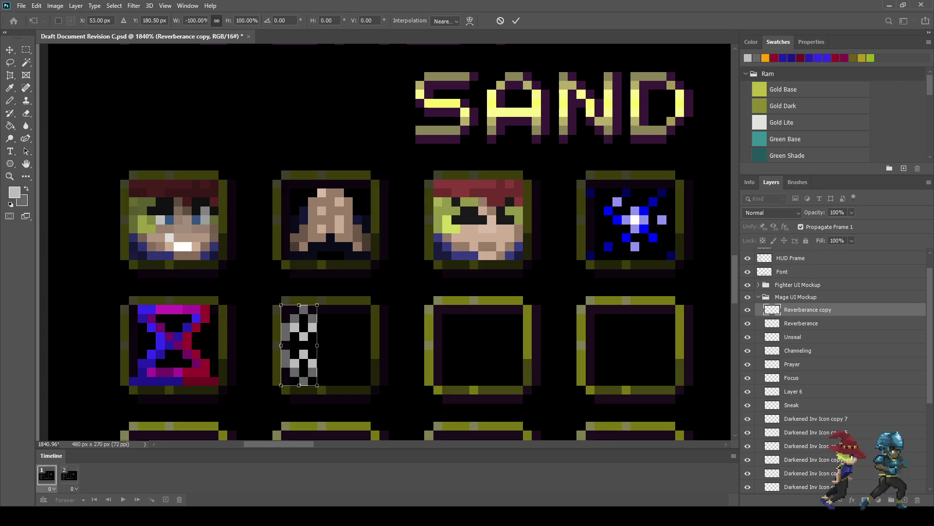
key(shift+Right)
key(Left)
key(Left)
key(Left)
key(Left)
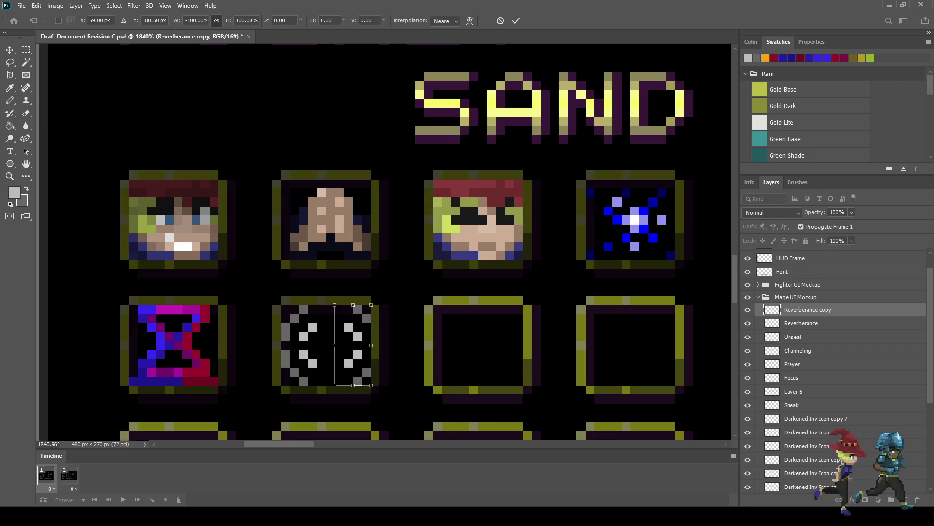
key(Left)
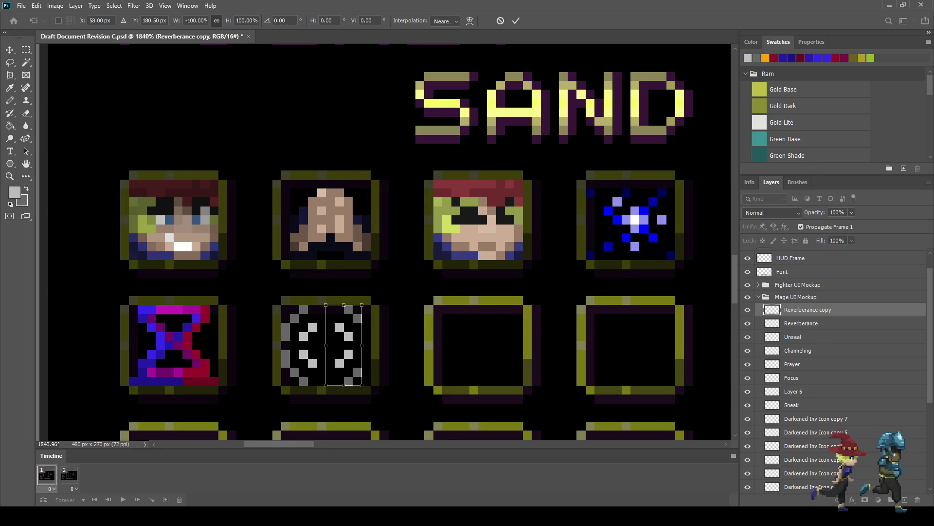
key(Return)
key(b)
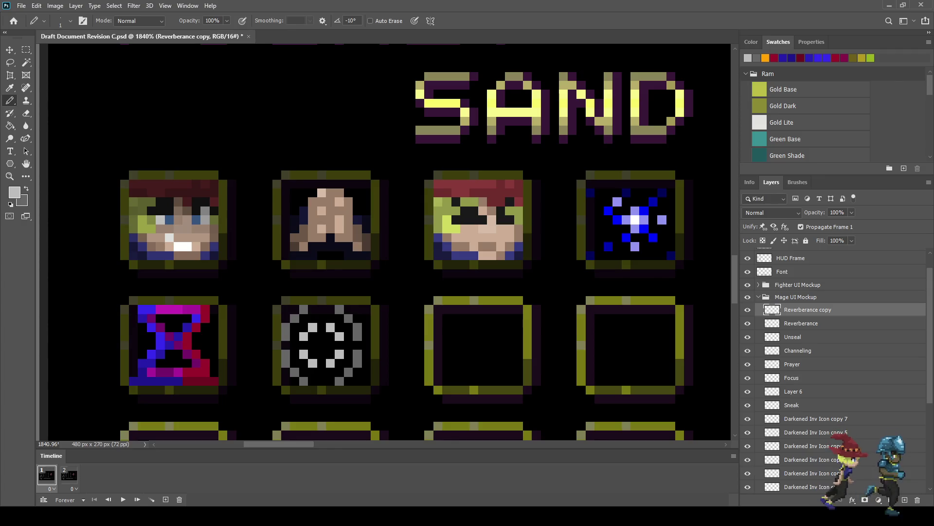
key(ctrl+Right)
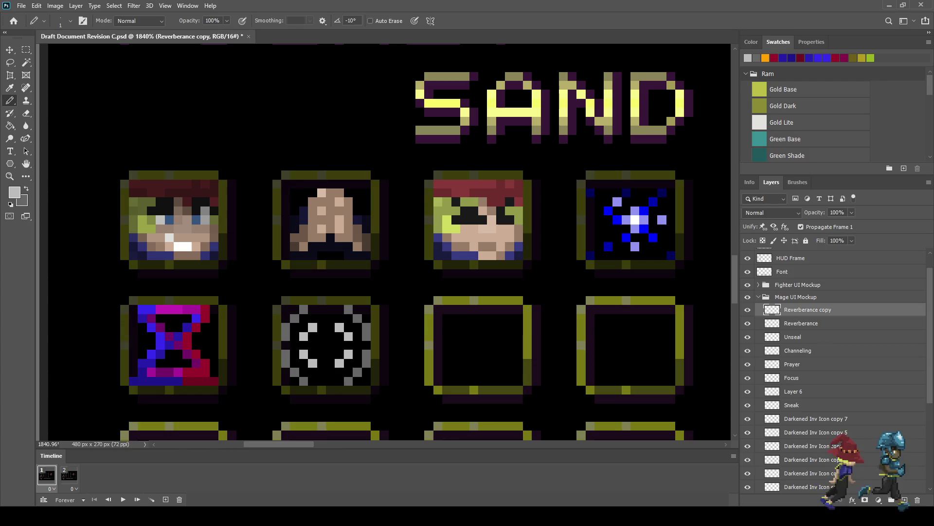
- Sample blue and add blue pixels at the ring's top and on its left and right sides
key(i)
click(607, 210)
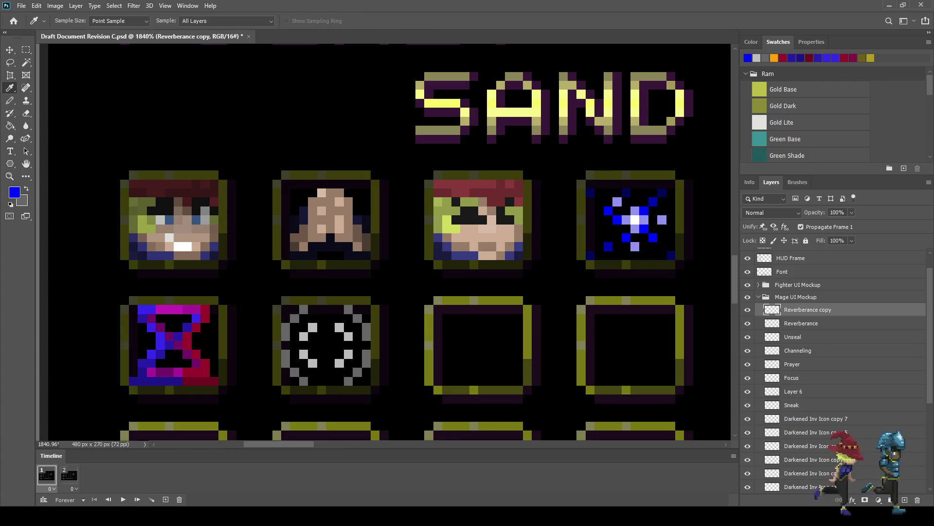
key(b)
scroll(315, 325, up, 3)
scroll(315, 325, up, 2)
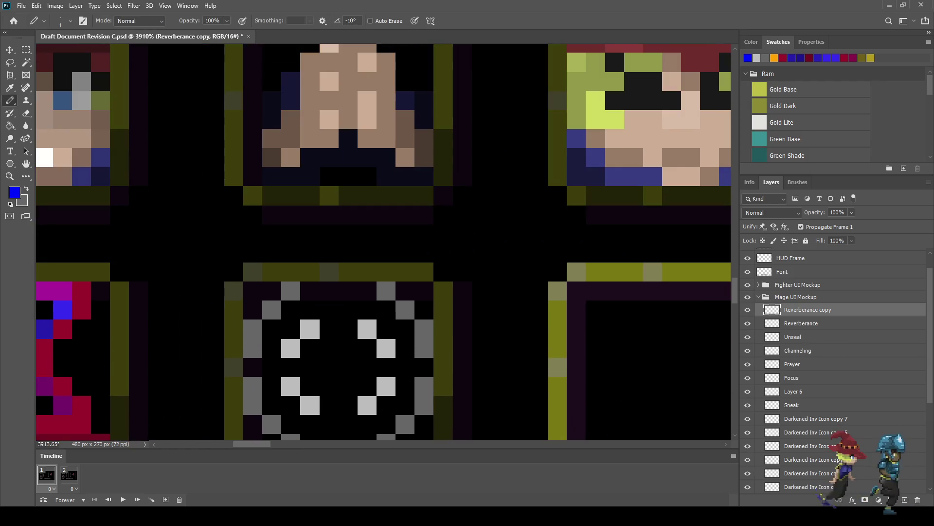
click(348, 291)
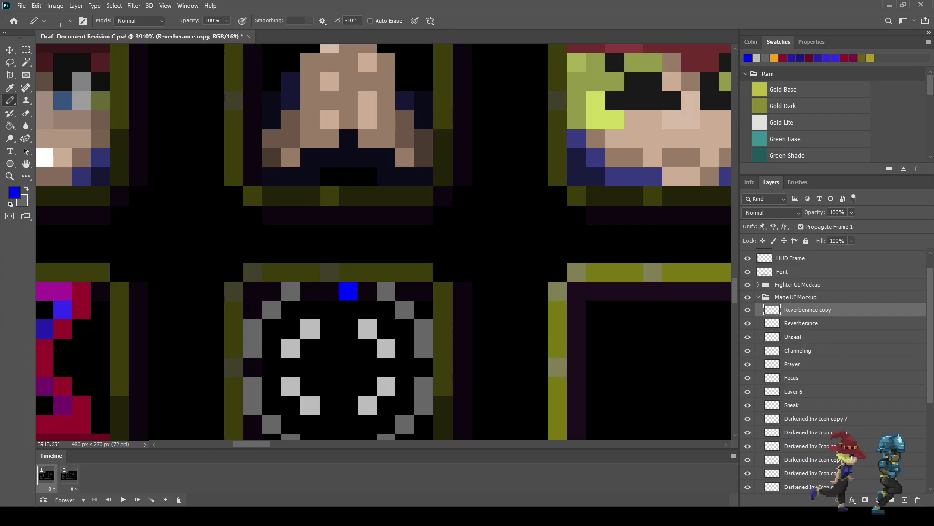
click(329, 291)
click(253, 367)
click(424, 367)
- Add a two-pixel blue mark at the ring's bottom and four blue dots inside it
drag(348, 292, 373, 156)
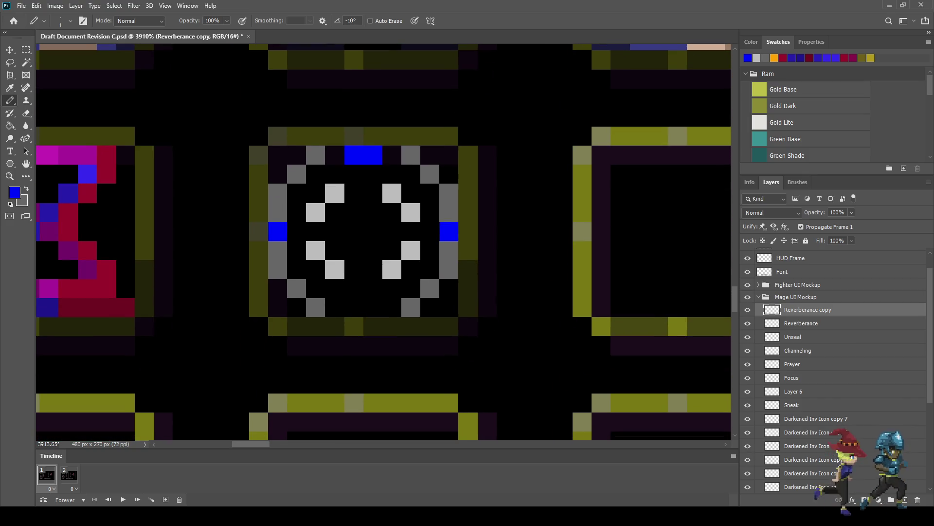
click(373, 307)
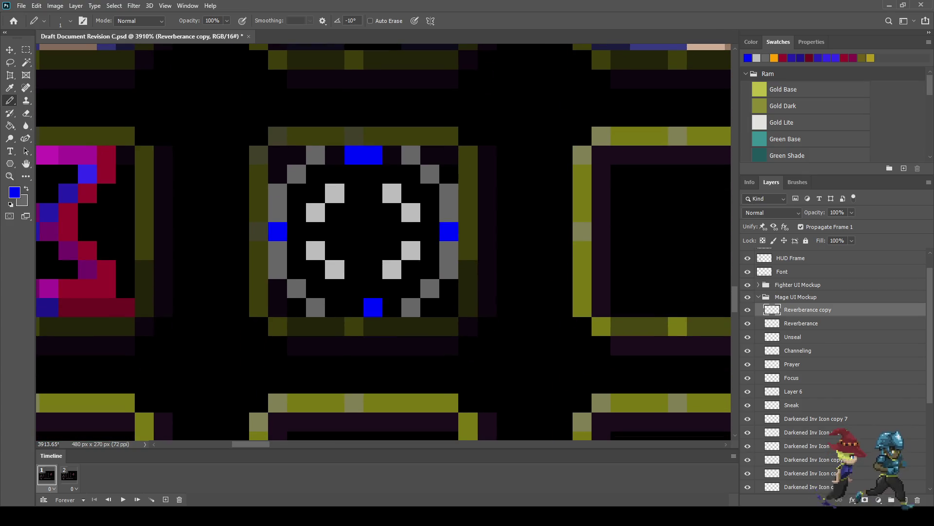
click(354, 308)
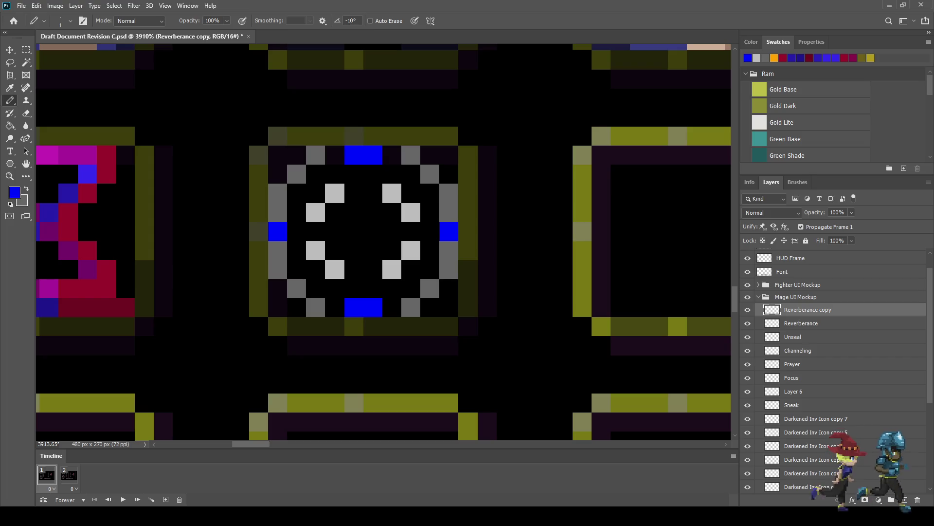
click(335, 213)
click(392, 250)
click(392, 212)
click(334, 251)
scroll(438, 299, down, 2)
scroll(437, 298, down, 3)
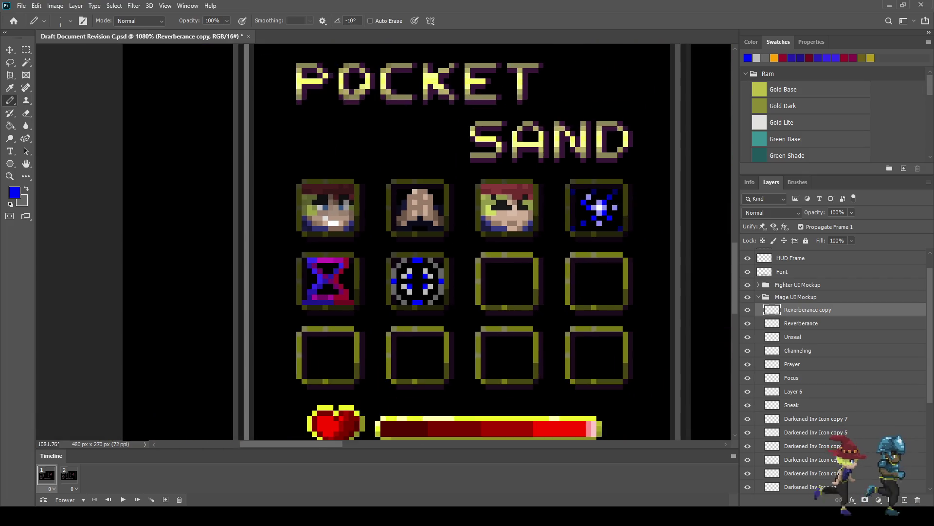
- Undo the blue accents and paint a two-pixel blue mark at the icon's centre
scroll(465, 314, down, 2)
scroll(417, 302, down, 1)
scroll(417, 302, down, 1)
scroll(417, 301, up, 1)
scroll(417, 302, up, 2)
scroll(425, 288, up, 1)
scroll(426, 288, up, 1)
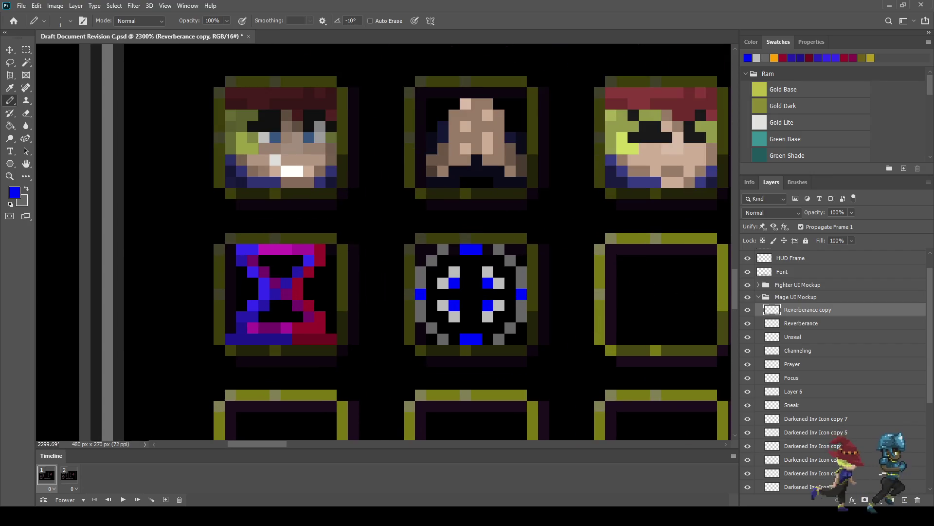
key(ctrl+z)
key(ctrl+z)
key(ctrl+z)
key(ctrl+z)
key(ctrl+z)
key(ctrl+z)
key(ctrl+z)
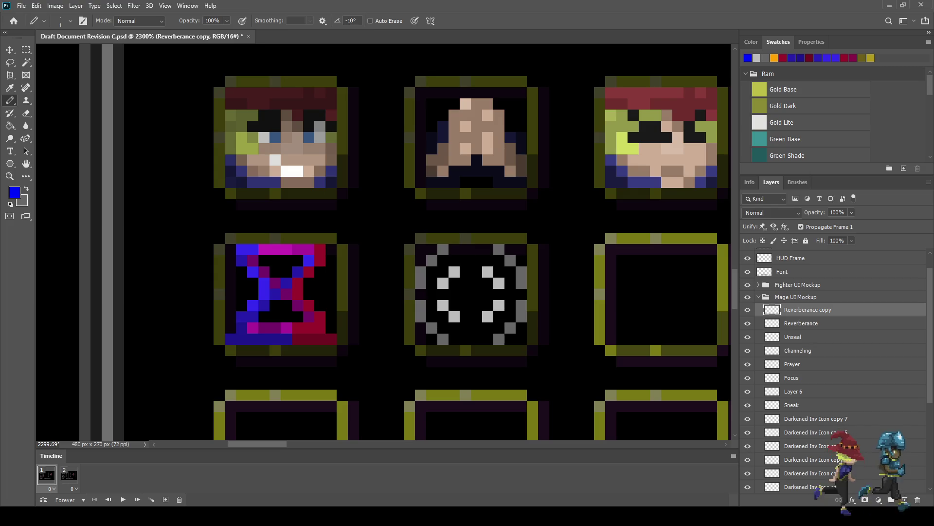
scroll(472, 289, up, 1)
scroll(472, 289, up, 1)
click(458, 288)
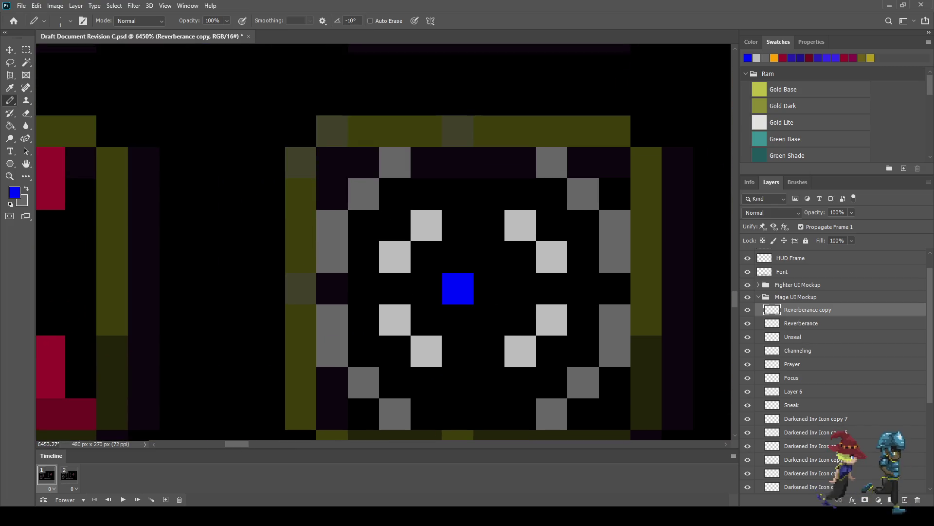
click(489, 288)
- Save the document with the revised Reverberance icon
scroll(472, 288, down, 3)
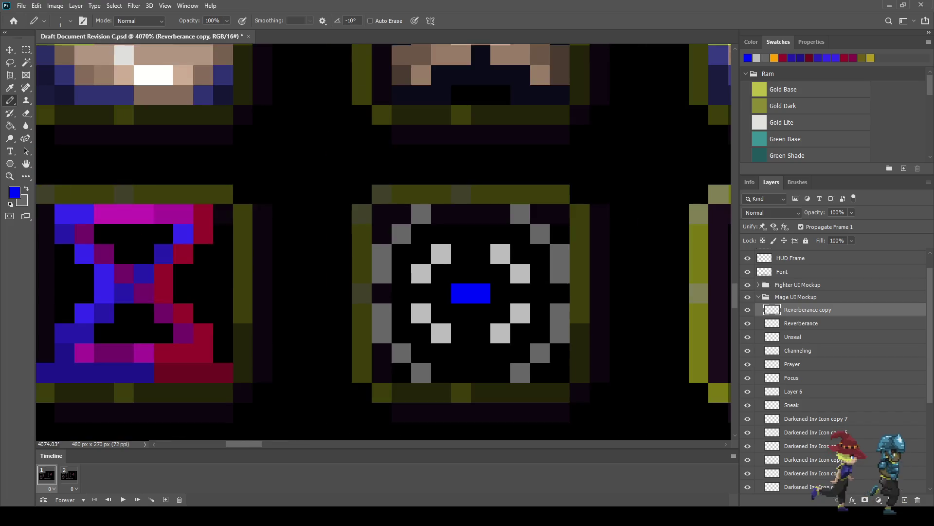
scroll(473, 289, down, 2)
scroll(472, 288, down, 2)
scroll(516, 297, down, 3)
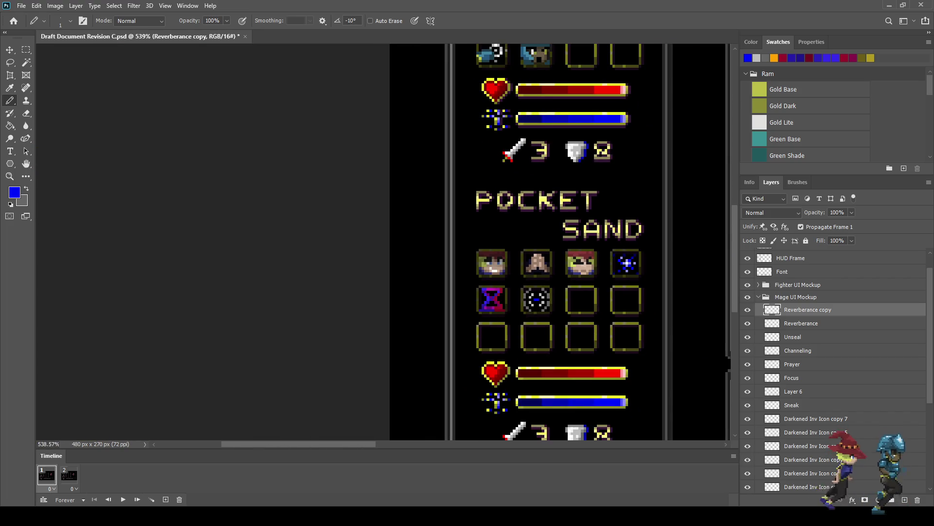
scroll(556, 300, up, 1)
key(ctrl+s)
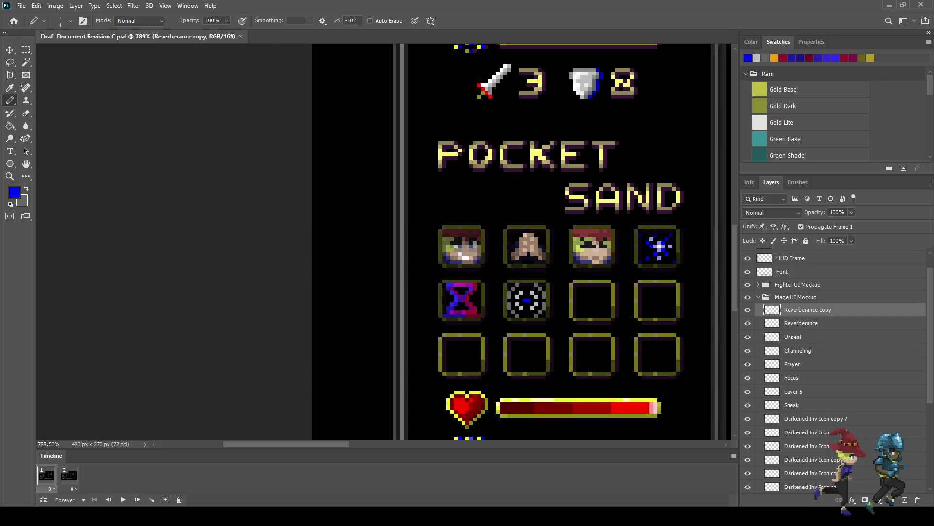
scroll(559, 298, up, 2)
scroll(559, 298, up, 2)
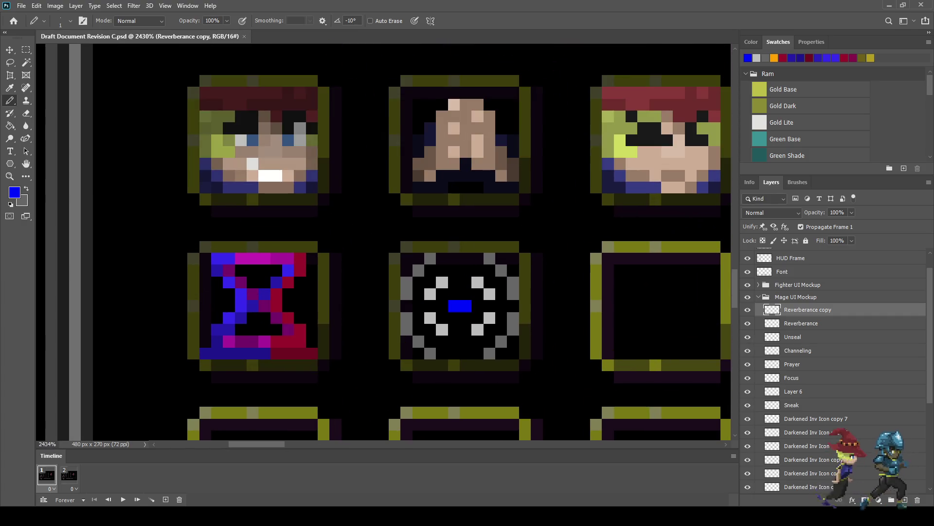
key(i)
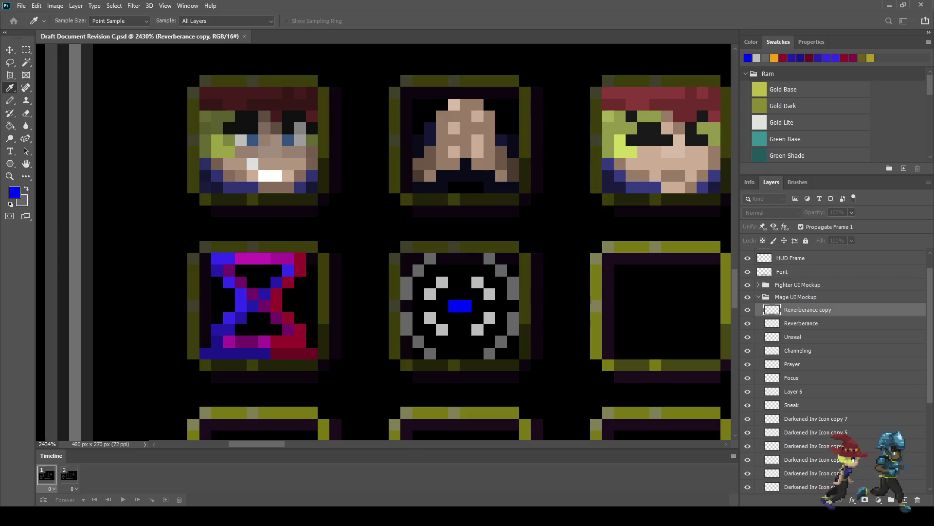
- Sample black and blacken eight grey pixels around the ring's outer edge
click(448, 273)
key(b)
click(430, 259)
click(406, 294)
click(406, 317)
click(430, 354)
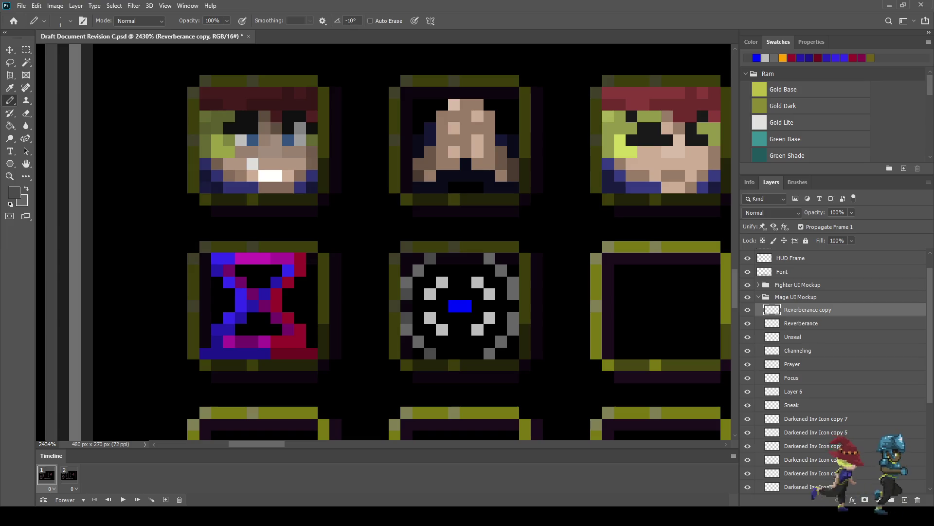
click(489, 354)
click(513, 318)
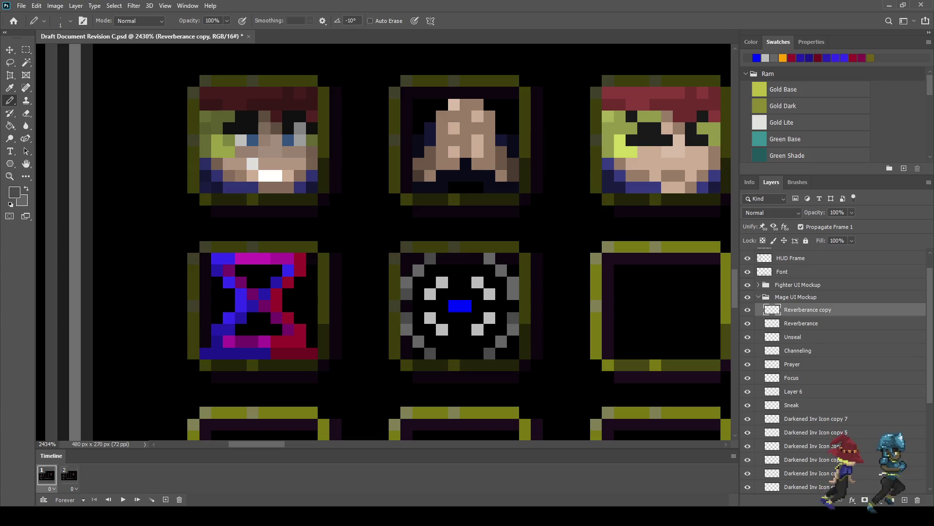
click(513, 294)
click(490, 259)
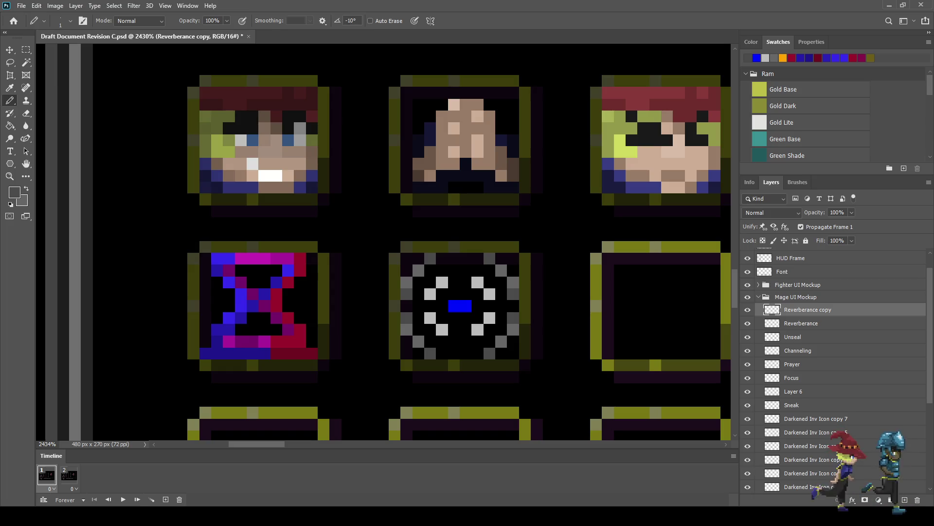
- Pick the light grey colour from the canvas as the drawing colour
alt+click(442, 282)
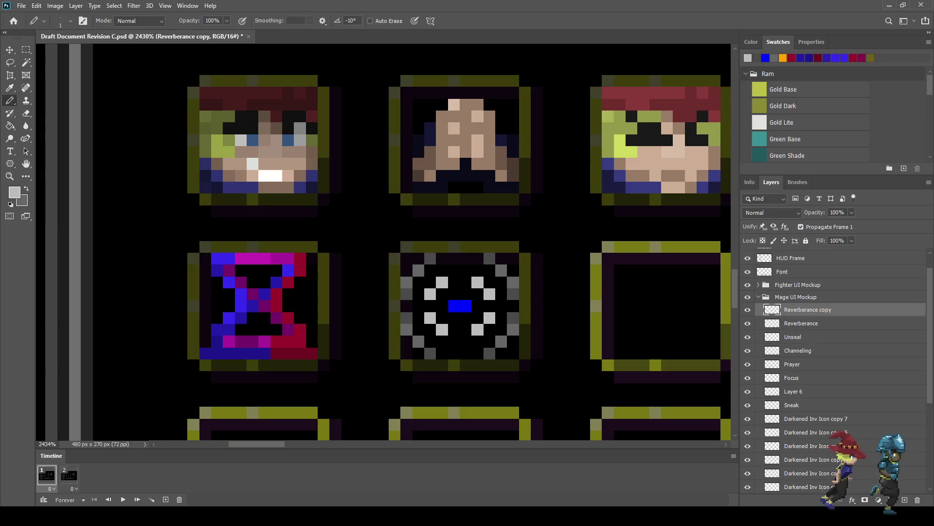
key(i)
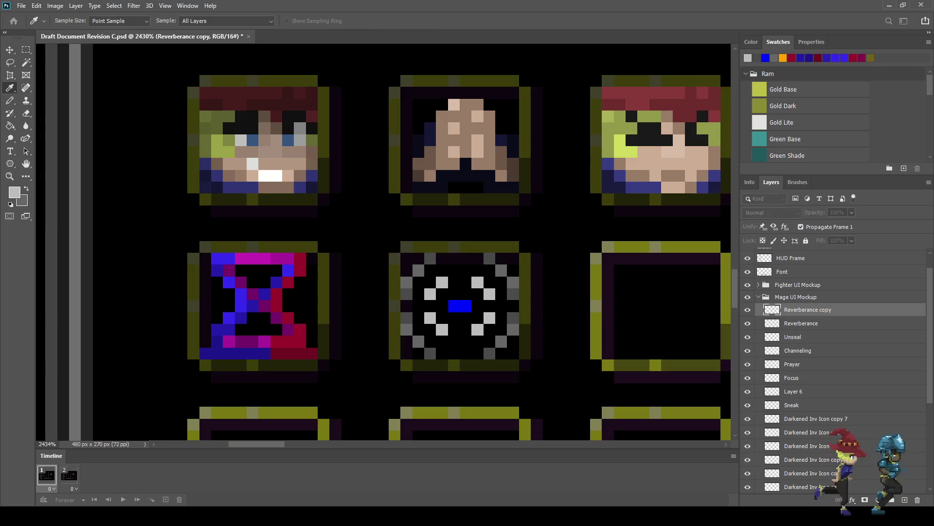
key(b)
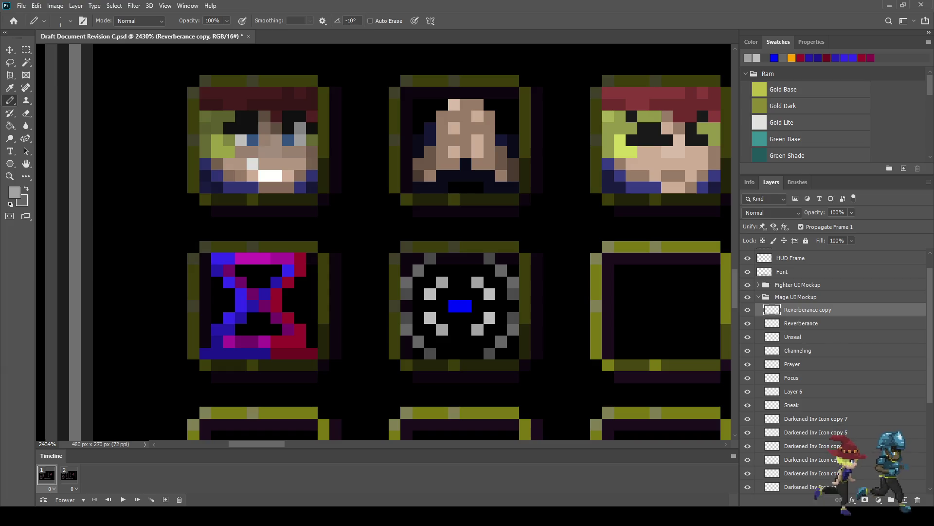
key(i)
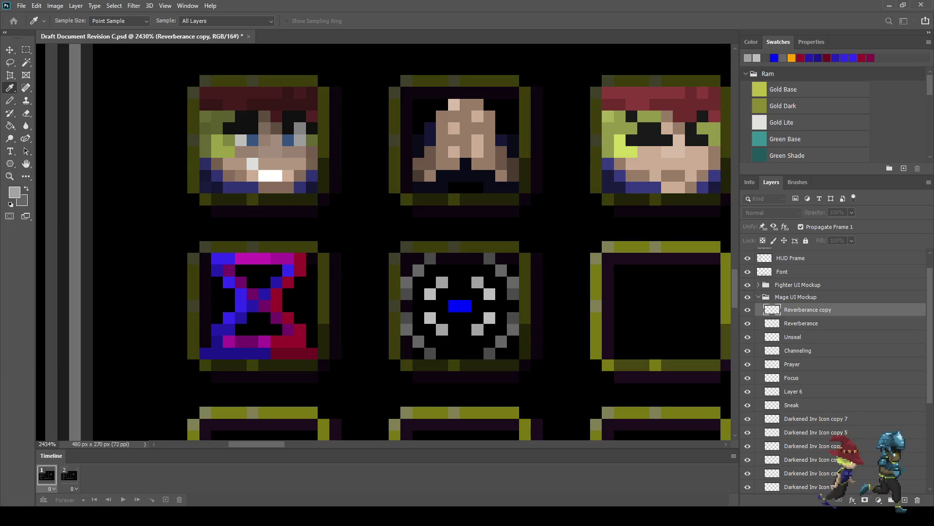
key(b)
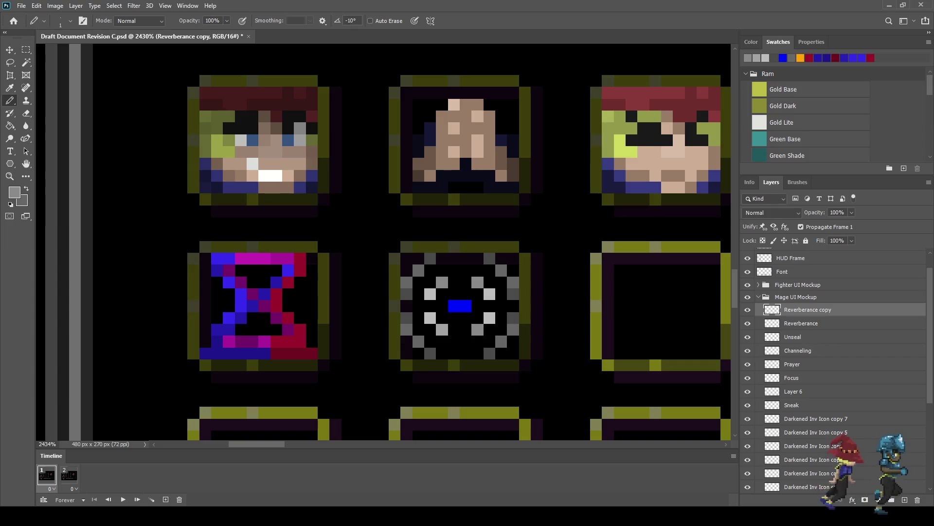
- Sample the blue from the ring icon's centre as the pencil colour
scroll(443, 329, down, 2)
scroll(442, 329, down, 2)
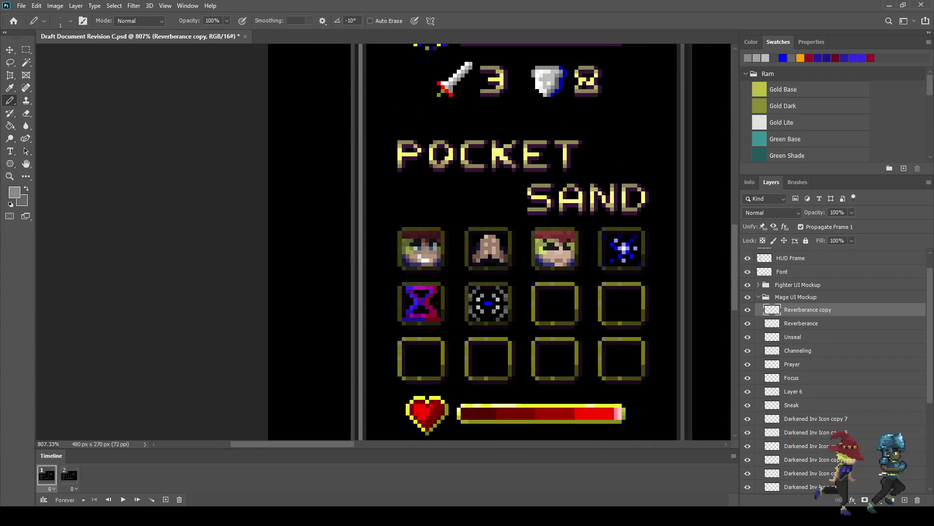
scroll(442, 329, down, 2)
scroll(493, 314, up, 2)
scroll(493, 314, up, 2)
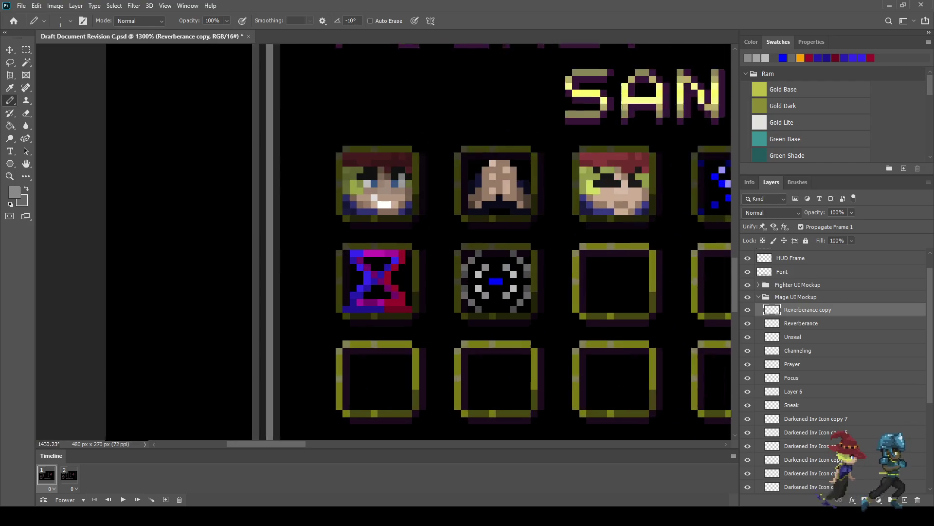
scroll(493, 313, up, 2)
scroll(494, 289, up, 1)
key(i)
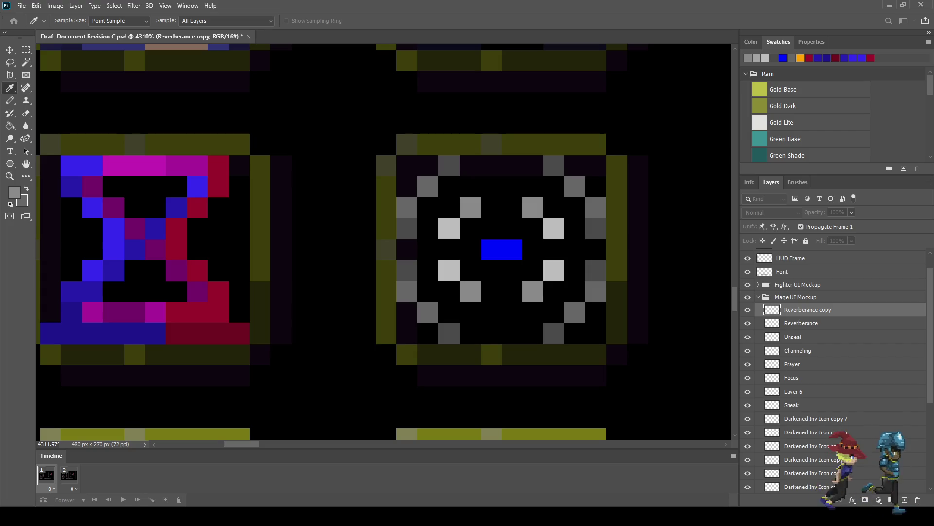
click(502, 249)
key(b)
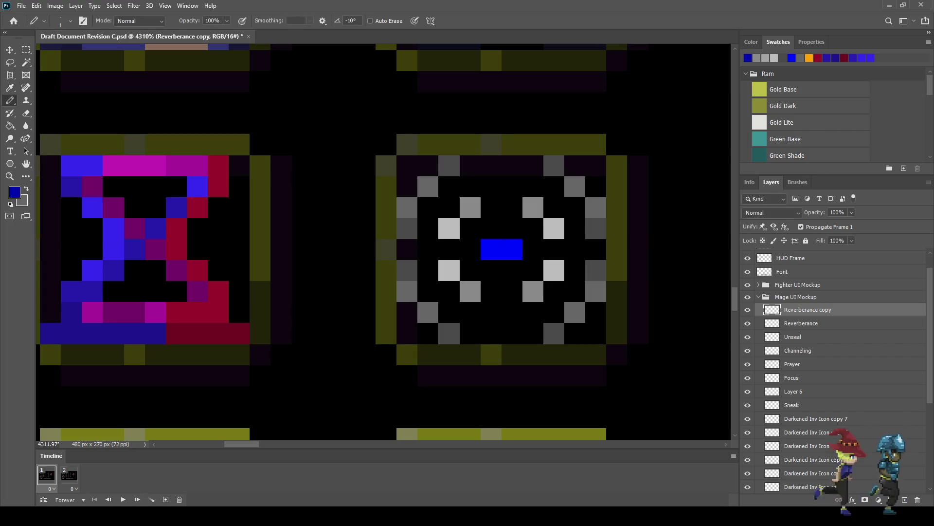
- Save the battle UI mockup document
scroll(497, 286, down, 5)
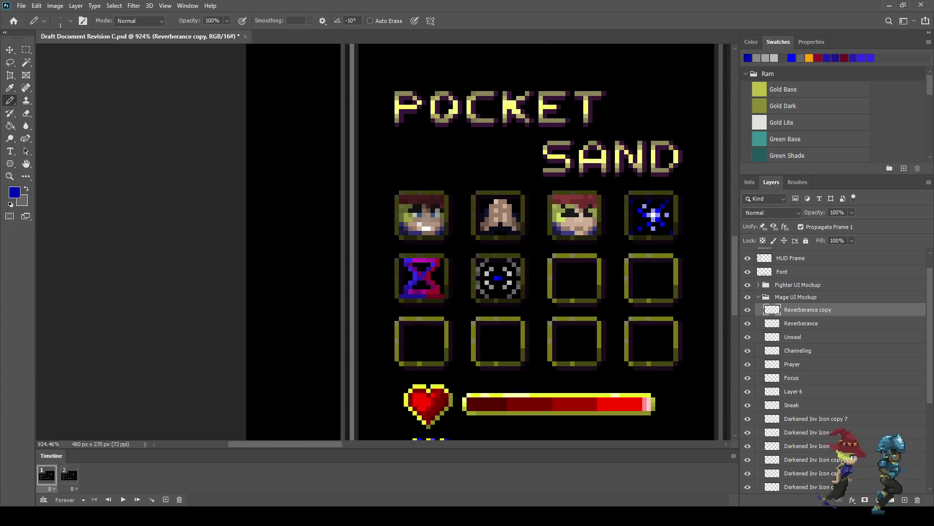
scroll(551, 278, down, 2)
scroll(573, 282, down, 1)
scroll(573, 283, up, 1)
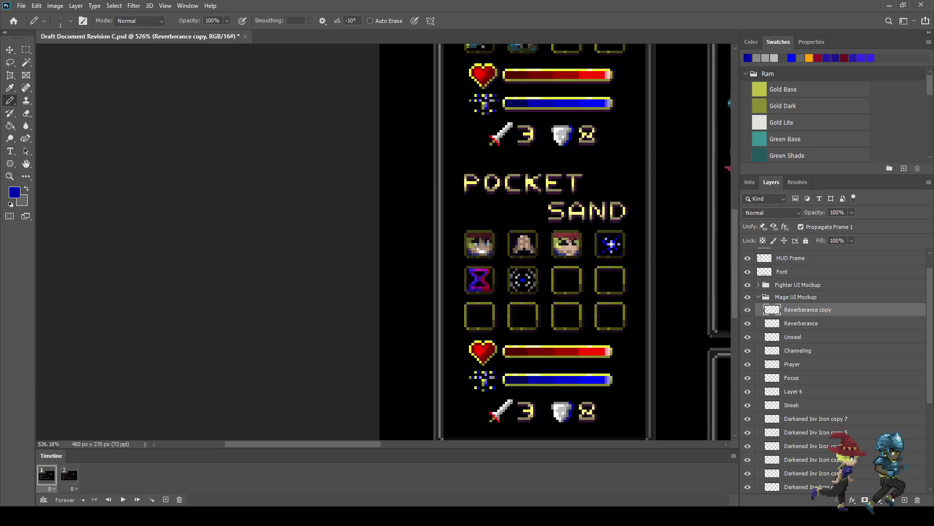
scroll(573, 283, up, 2)
key(ctrl+s)
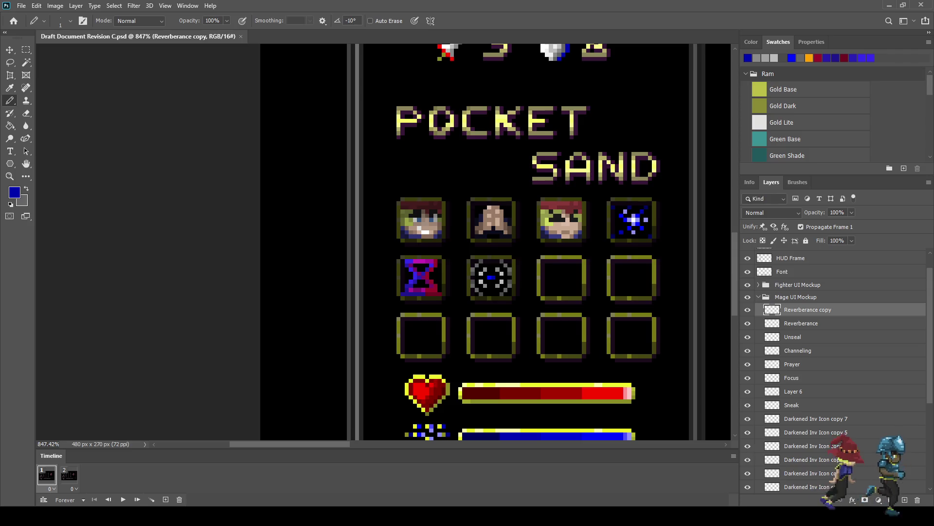
- View the whole mockup at 300% and play the battle-screen frame animation
key(ctrl+1)
key(ctrl+plus)
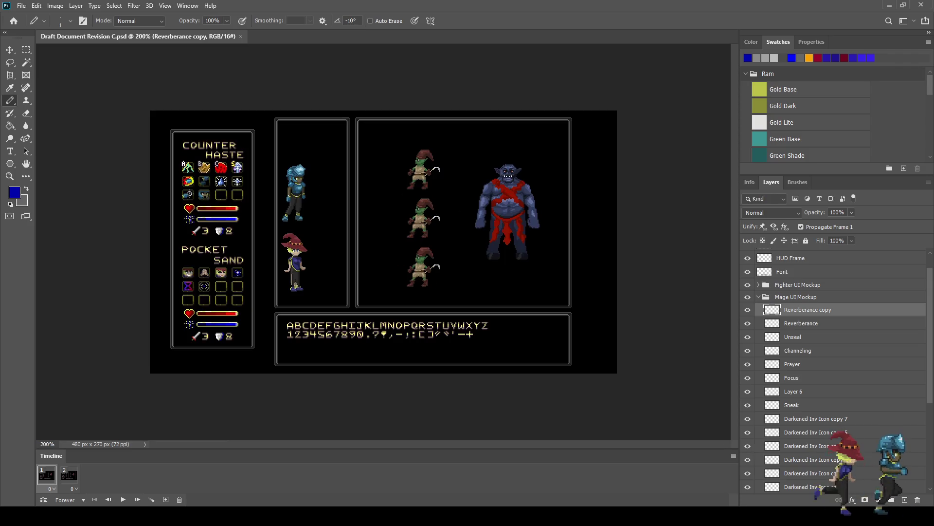
key(ctrl+plus)
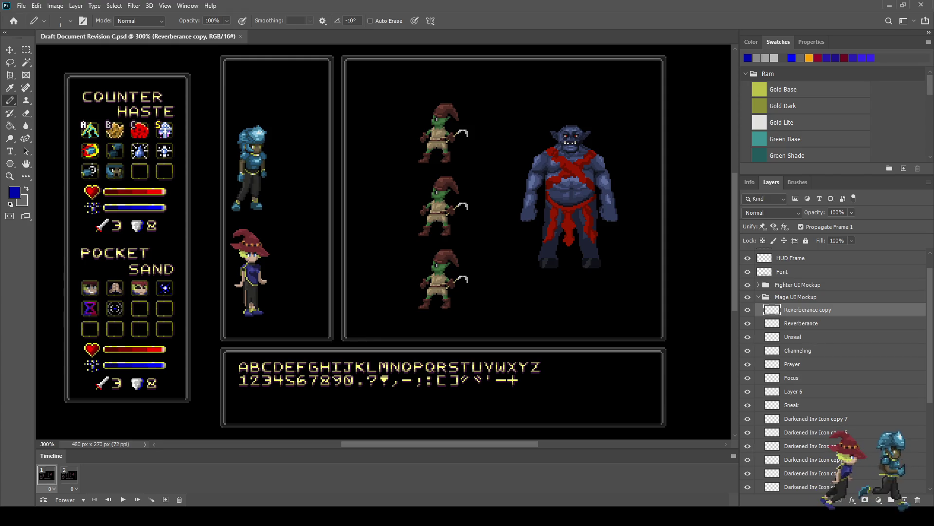
key(space)
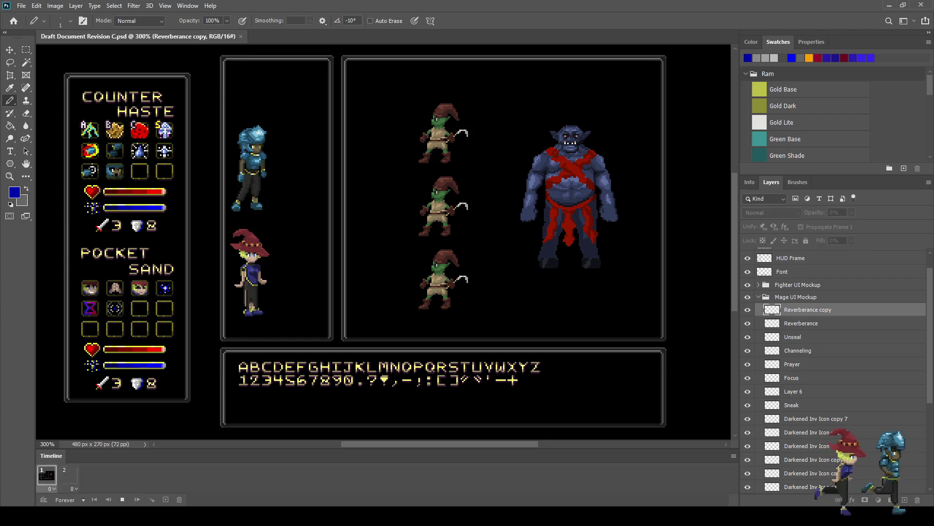
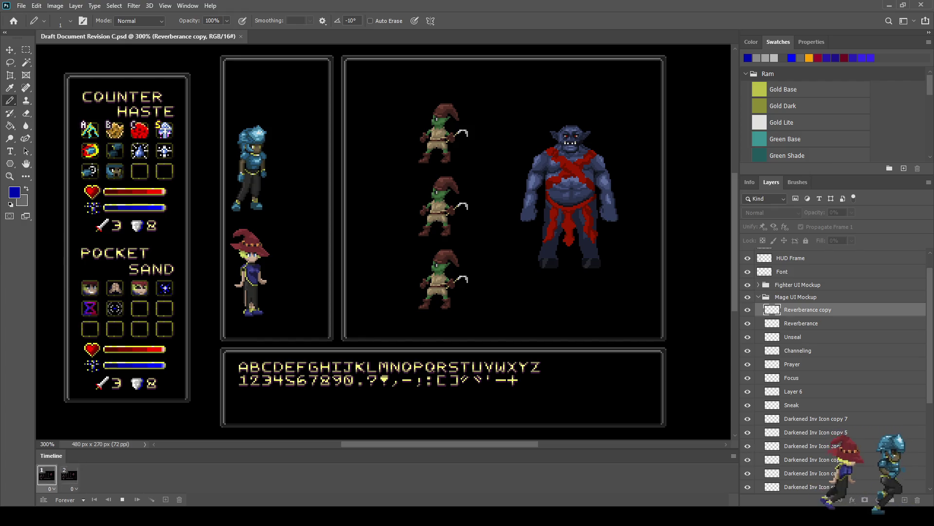
- Stop playback, merge Reverberance copy into Reverberance, name it Reverberance, and save
key(space)
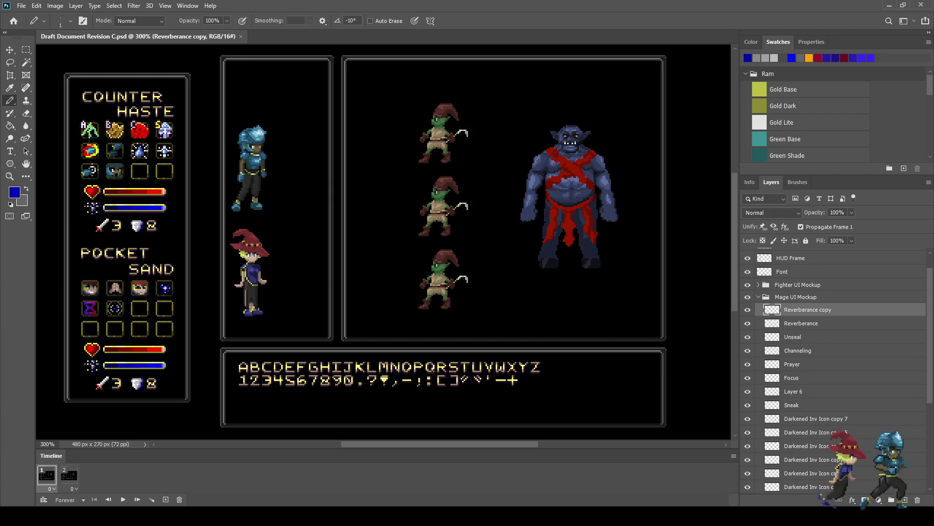
key(alt+shift+bracketleft)
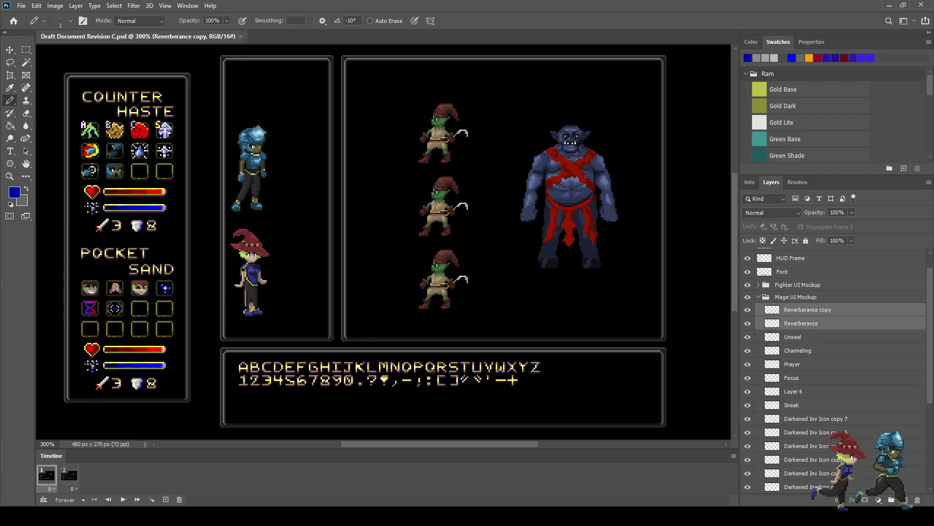
key(ctrl+e)
double_click(808, 310)
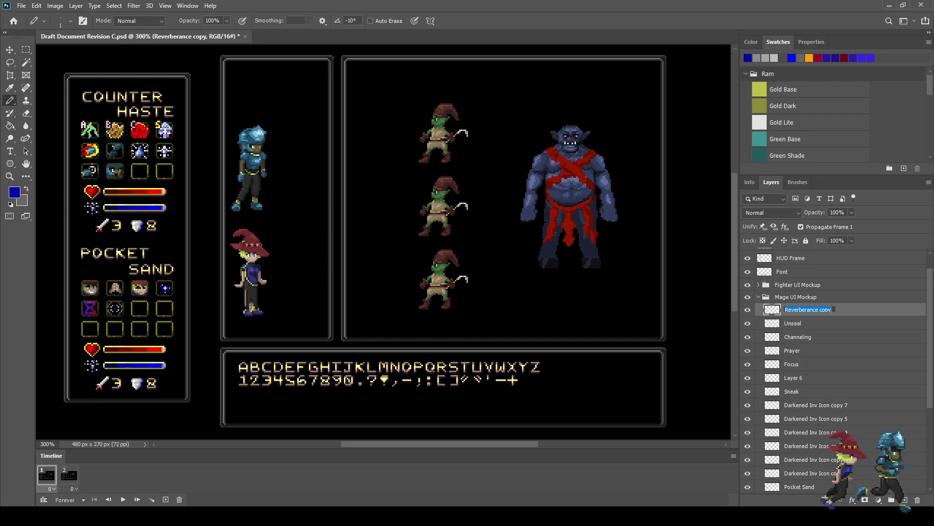
key(End)
key(BackSpace)
key(BackSpace)
key(BackSpace)
key(Return)
key(ctrl+s)
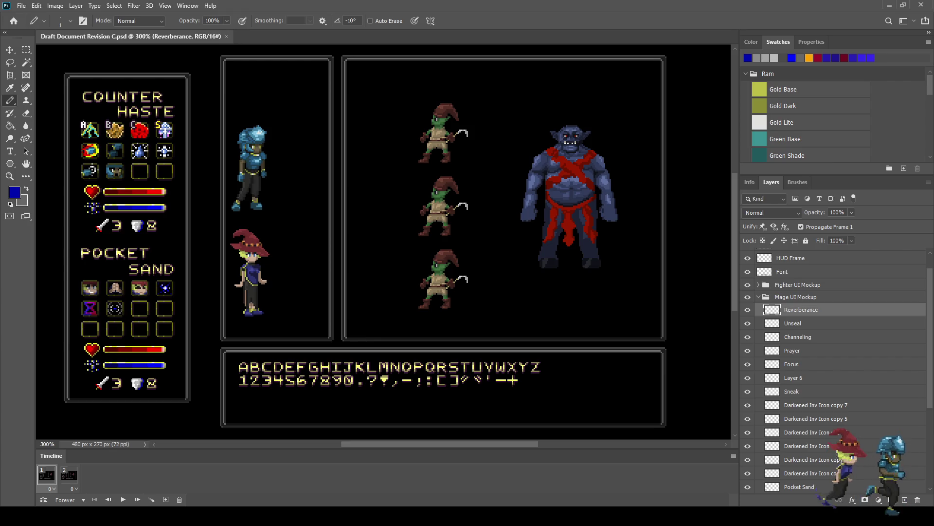
- Compare the face icon with Layer 6 hidden and shown, then rename it Sneak Darkness
scroll(65, 341, up, 2)
scroll(65, 341, up, 2)
scroll(65, 341, up, 2)
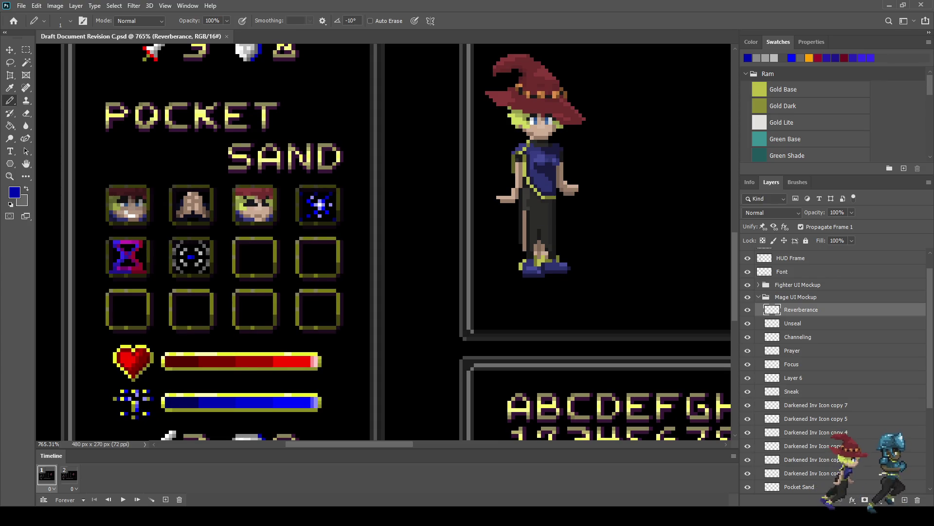
click(748, 377)
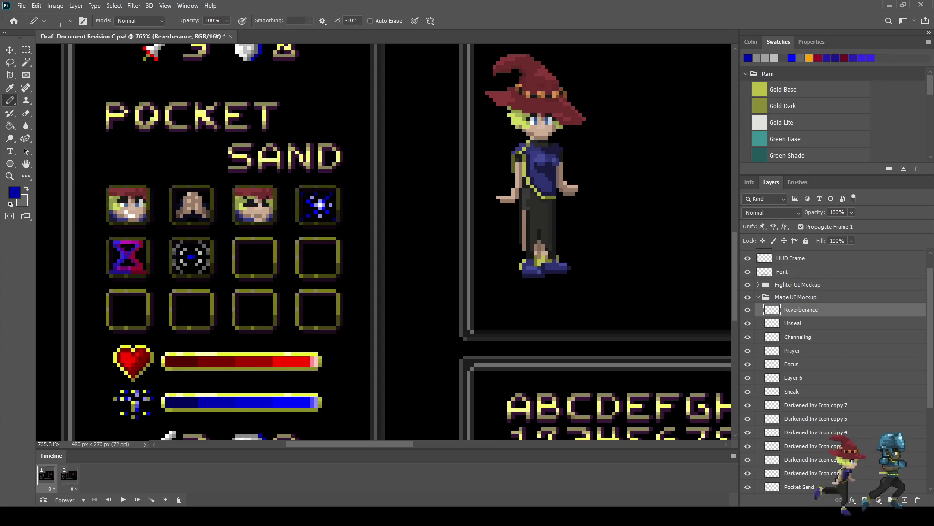
click(748, 378)
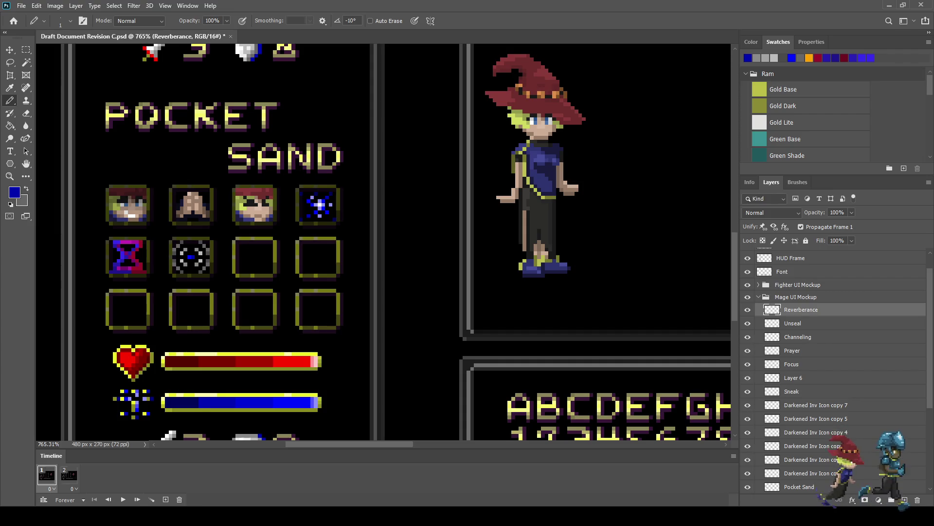
double_click(793, 377)
text(Sneak Darkness)
- Confirm the Sneak Darkness name, save, and check the dotted icon's darkened overlay
key(Return)
key(ctrl+s)
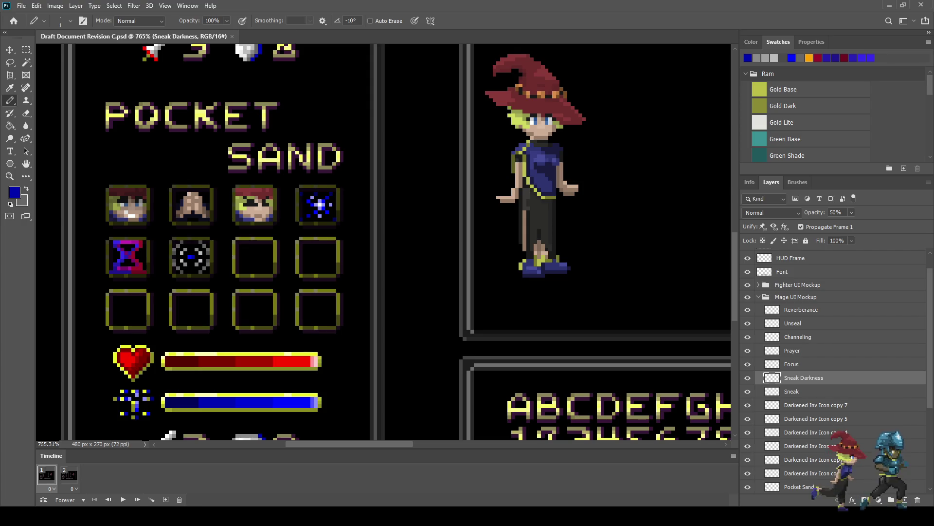
click(748, 405)
click(748, 405)
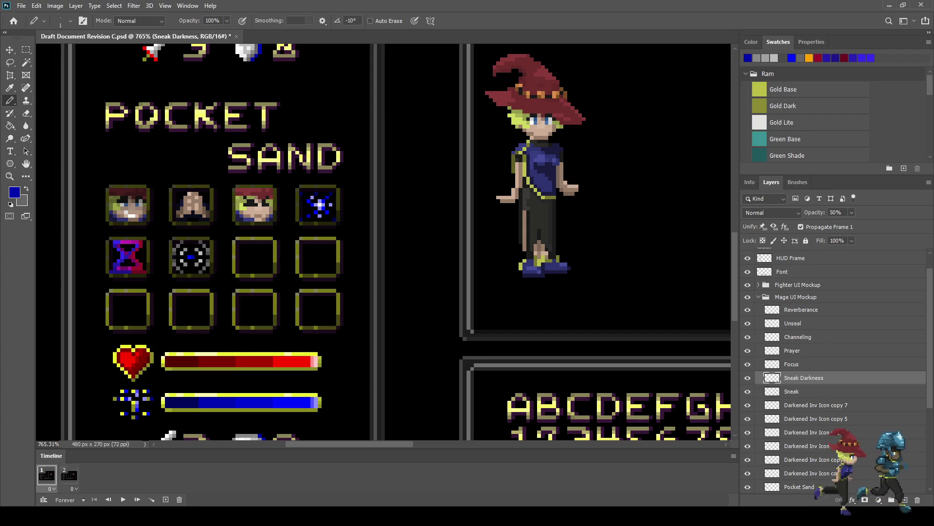
- Duplicate Darkened Inv Icon copy 7, shift it 6 px right onto the next slot, and save
click(808, 405)
key(ctrl+j)
key(ctrl+t)
key(Right)
key(Right)
key(Right)
key(Right)
key(Right)
key(Right)
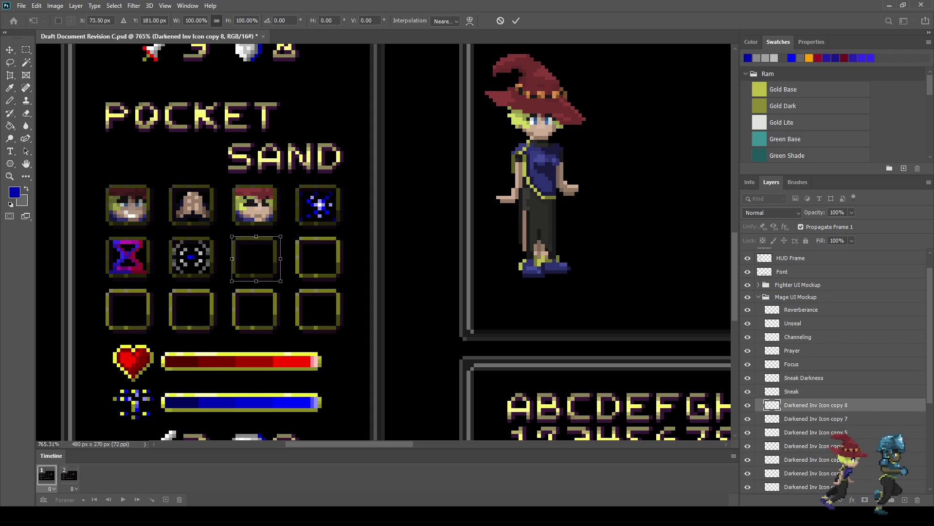
key(Return)
key(b)
key(ctrl+s)
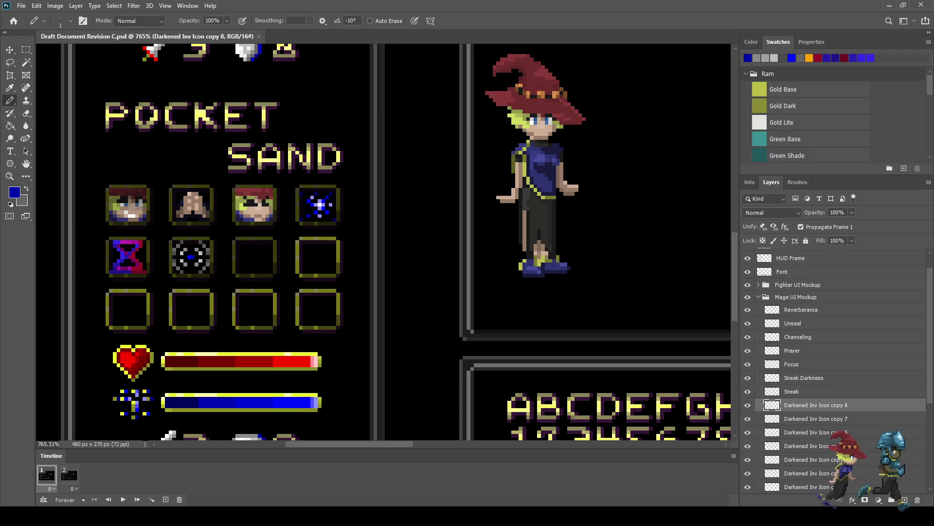
click(801, 309)
- Sample a light grey from the artwork and add empty Layer 5 above Reverberance
scroll(252, 259, up, 2)
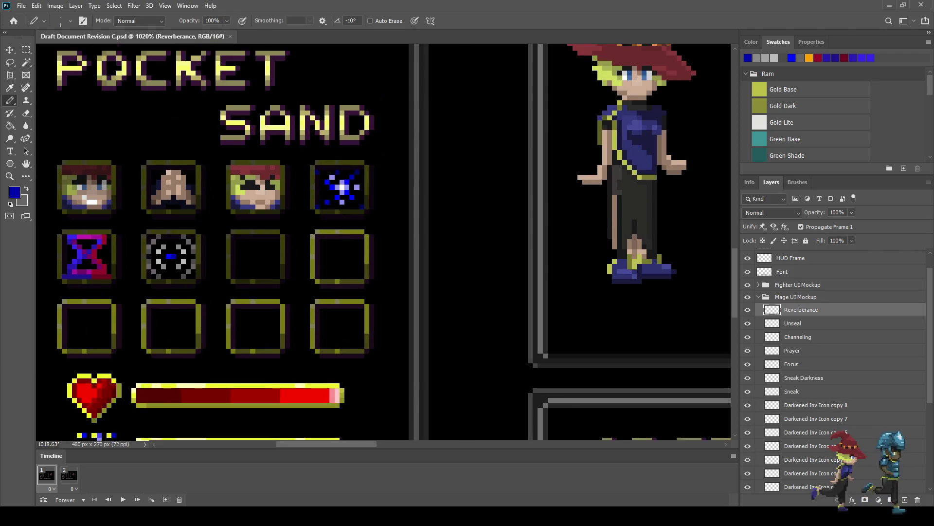
scroll(252, 259, up, 2)
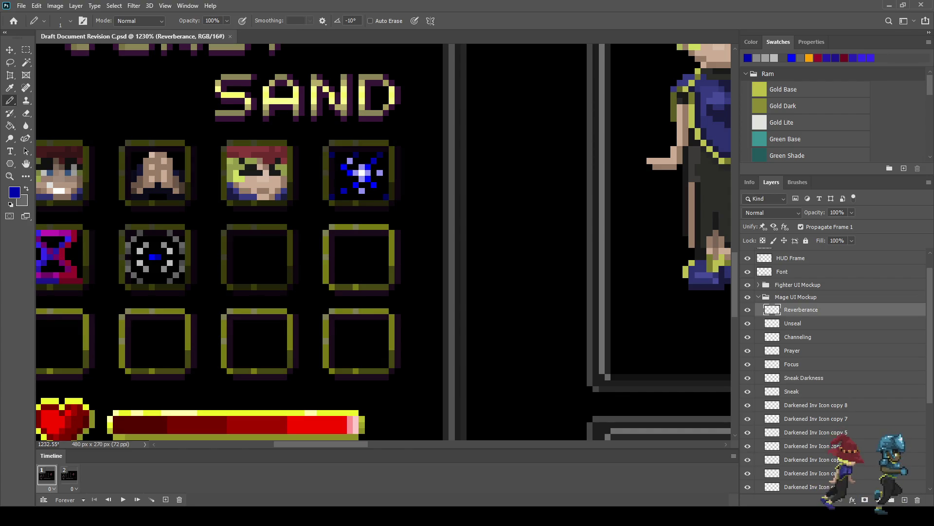
scroll(237, 258, up, 1)
scroll(238, 258, up, 2)
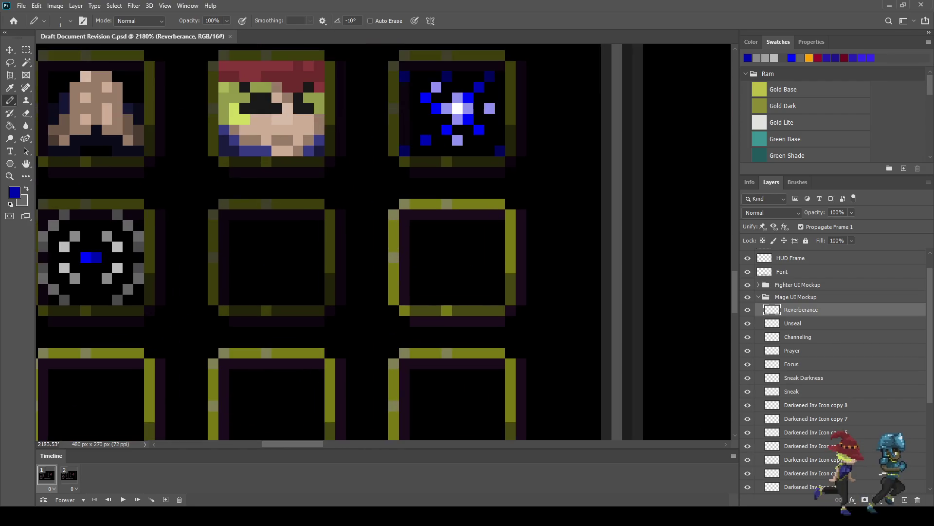
key(i)
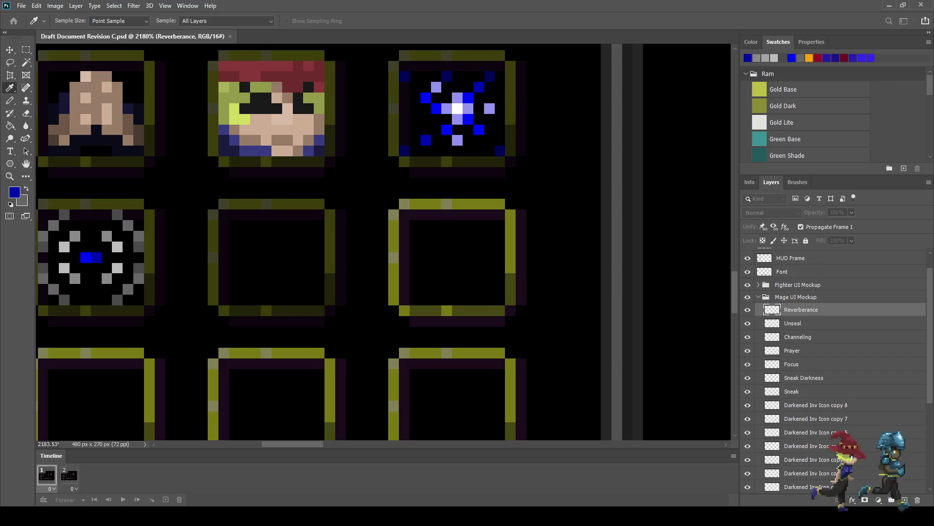
key(b)
key(ctrl+shift+alt+n)
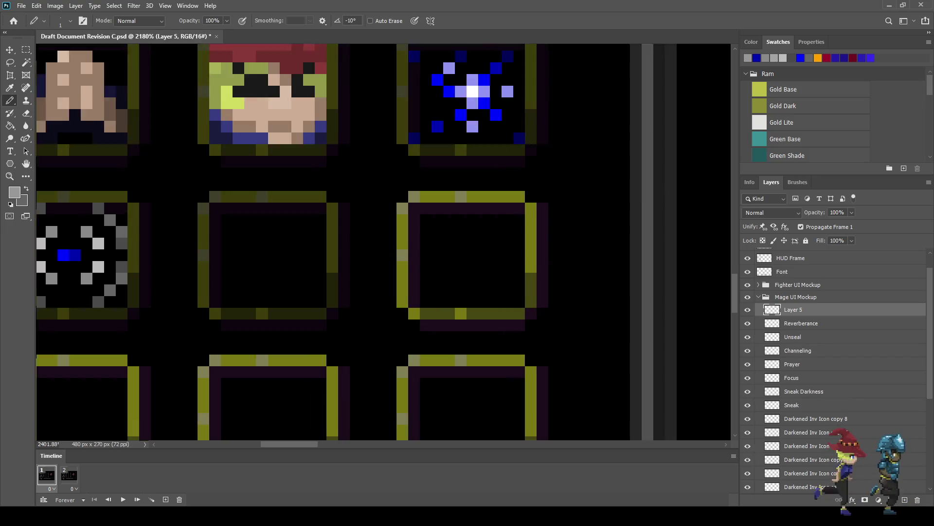
- Draw a light-grey pixel ring inside the darkened third slot of the second row
scroll(307, 277, up, 2)
drag(248, 201, 263, 201)
click(278, 217)
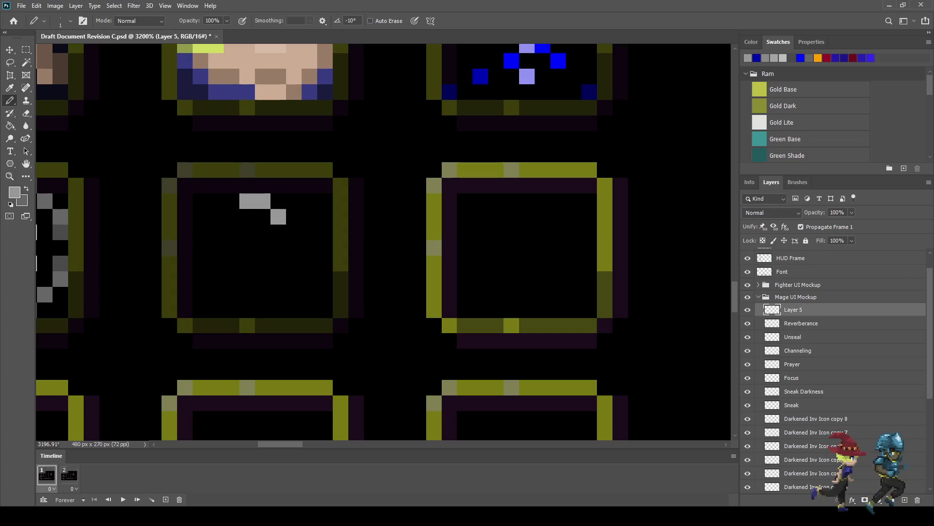
drag(294, 232, 294, 248)
click(294, 263)
key(ctrl+z)
click(279, 264)
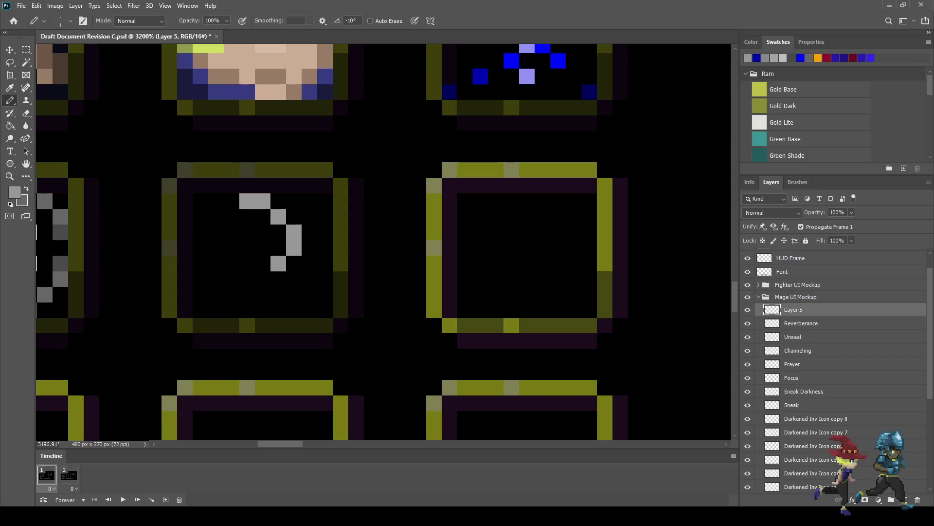
click(263, 279)
click(248, 279)
click(232, 263)
click(216, 248)
click(216, 232)
click(232, 217)
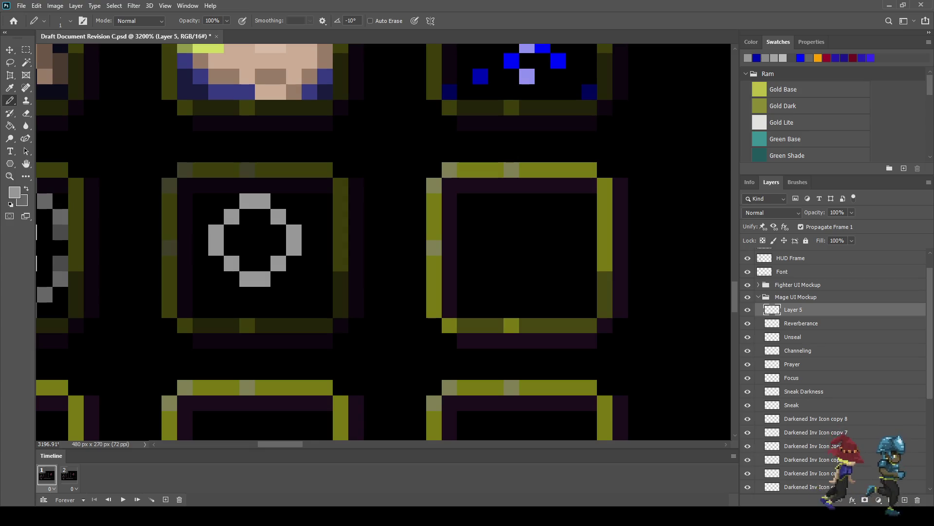
- Thicken the ring's lower corners and widen the grey shape's bottom rows
click(216, 264)
click(232, 279)
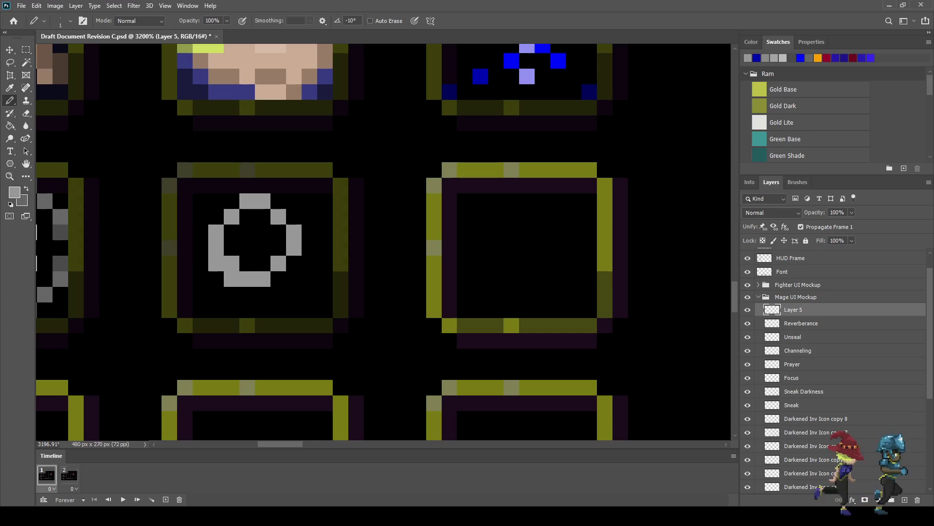
click(279, 279)
click(294, 263)
click(248, 294)
click(263, 295)
click(232, 294)
click(279, 294)
click(216, 279)
click(294, 279)
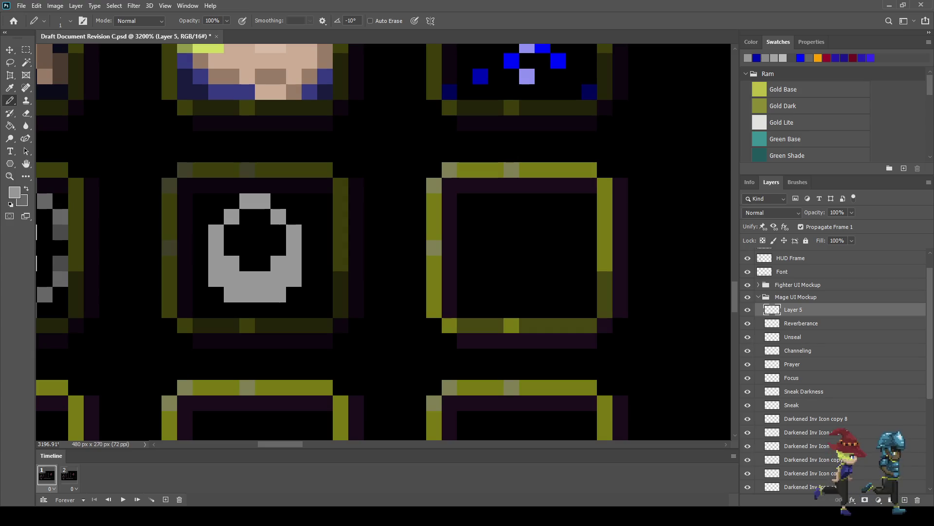
- Fill the ring's hollow interior with grey and add two pixels at the bottom
mouse_move(232, 233)
mouse_down()
mouse_move(247, 247)
mouse_move(248, 217)
mouse_move(263, 263)
mouse_up()
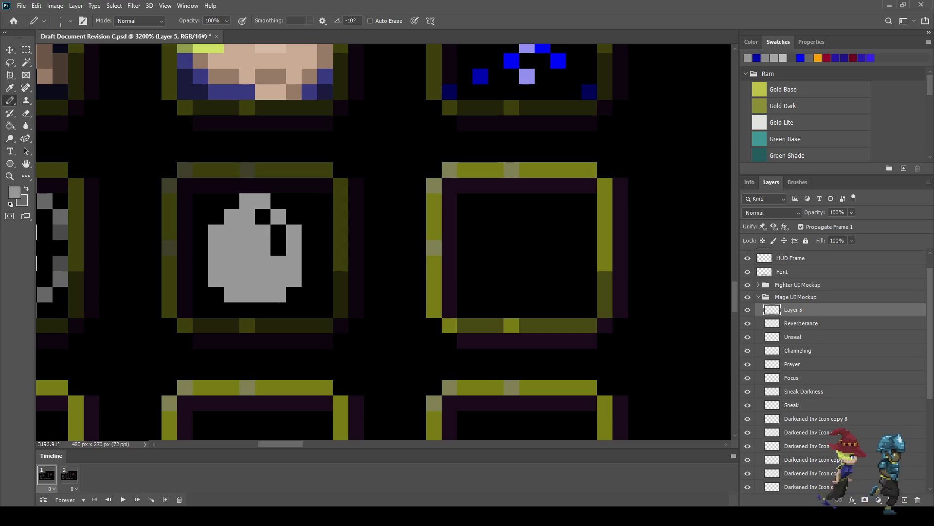
drag(262, 217, 279, 247)
click(279, 232)
click(247, 311)
click(263, 310)
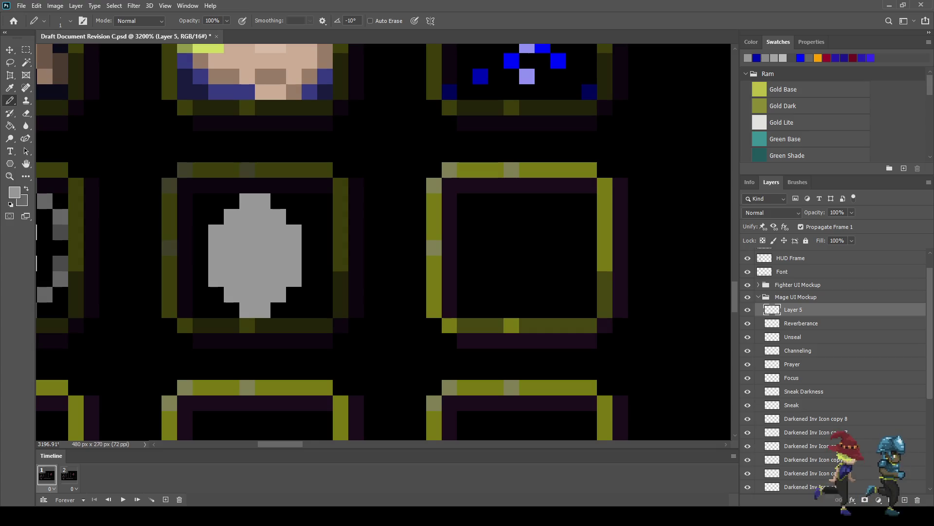
scroll(246, 260, down, 5)
scroll(219, 146, down, 2)
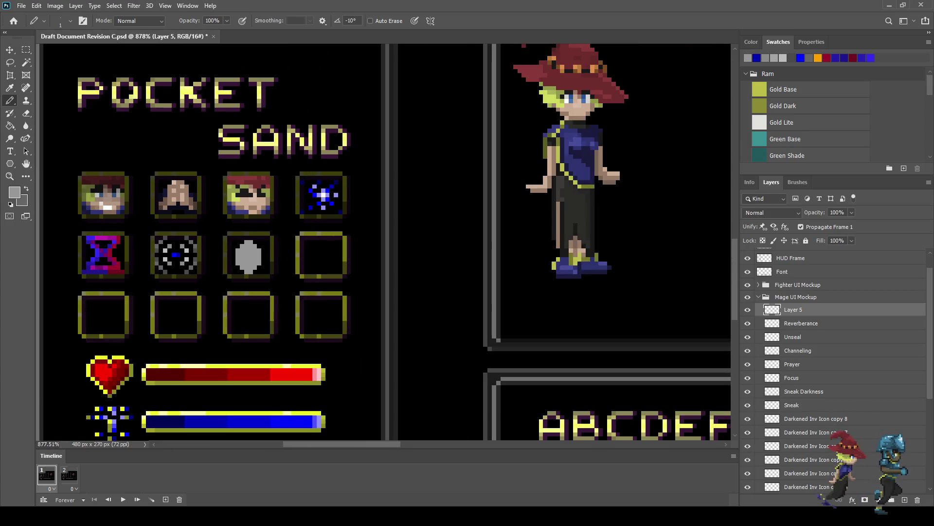
- Sample the dark purple from the artwork for outlining the gem
scroll(219, 146, up, 2)
scroll(219, 146, up, 3)
scroll(219, 146, up, 2)
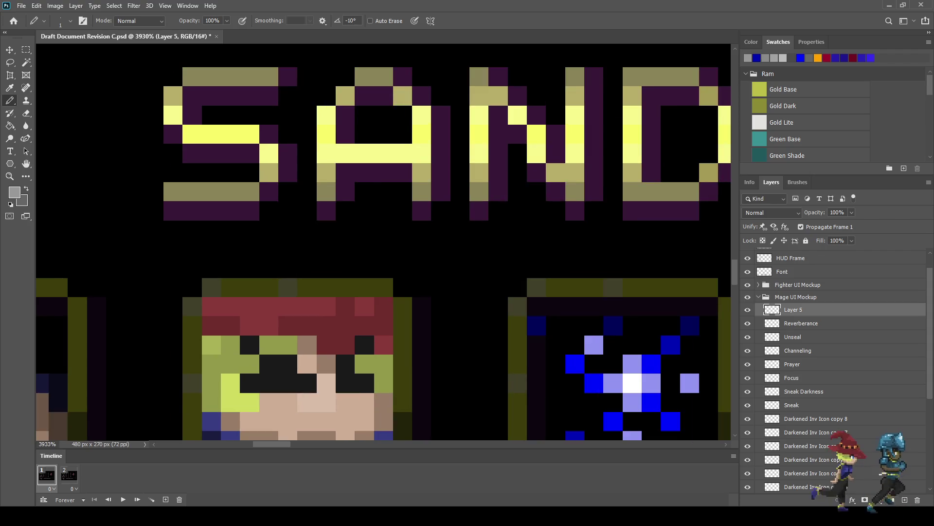
key(i)
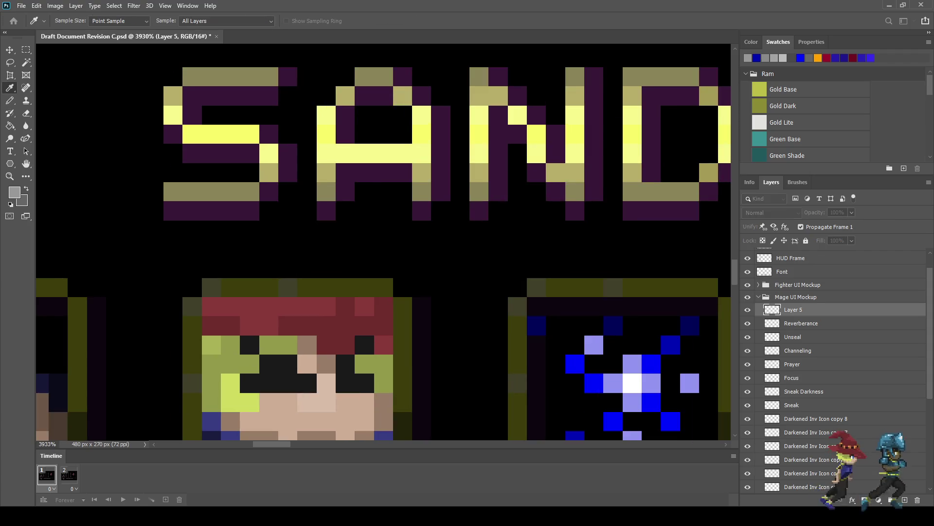
key(b)
scroll(292, 219, down, 10)
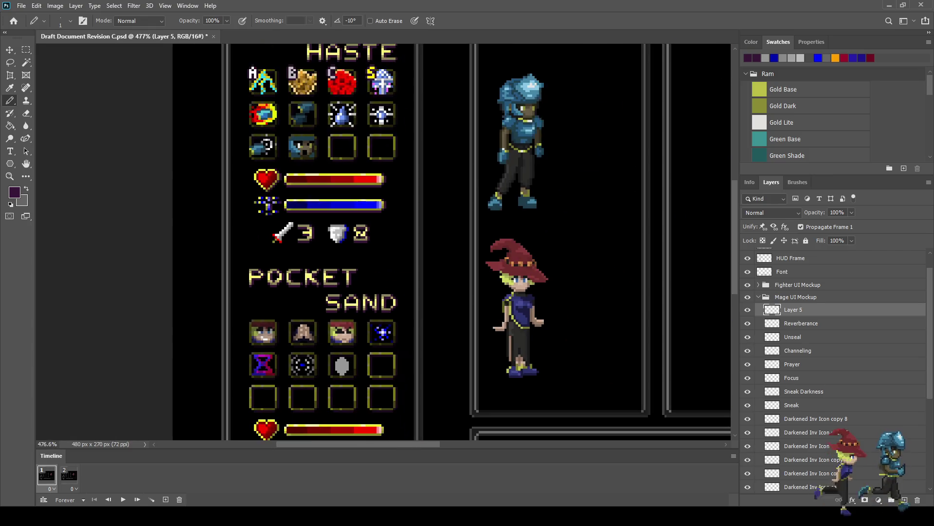
scroll(341, 370, up, 2)
scroll(341, 370, up, 4)
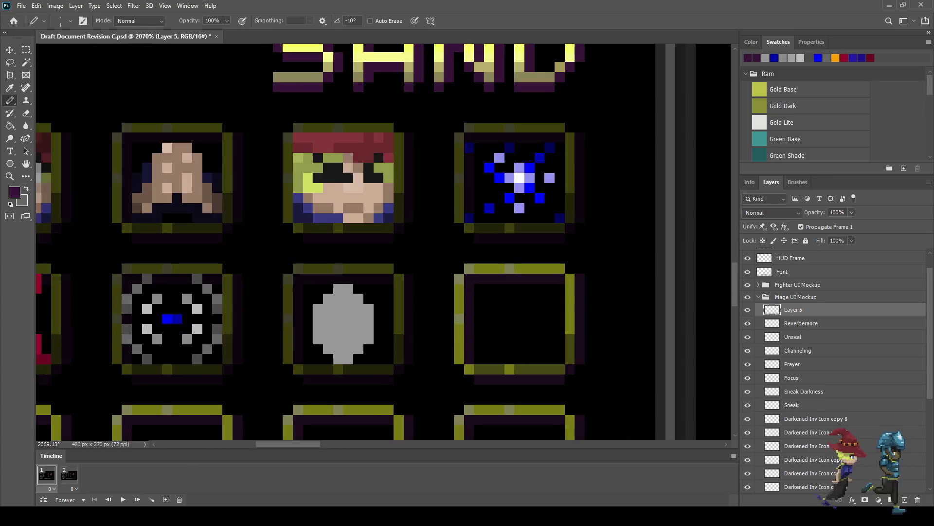
scroll(341, 370, up, 3)
- Outline the gem's upper-right and right edges in dark purple pixels
drag(302, 337, 302, 279)
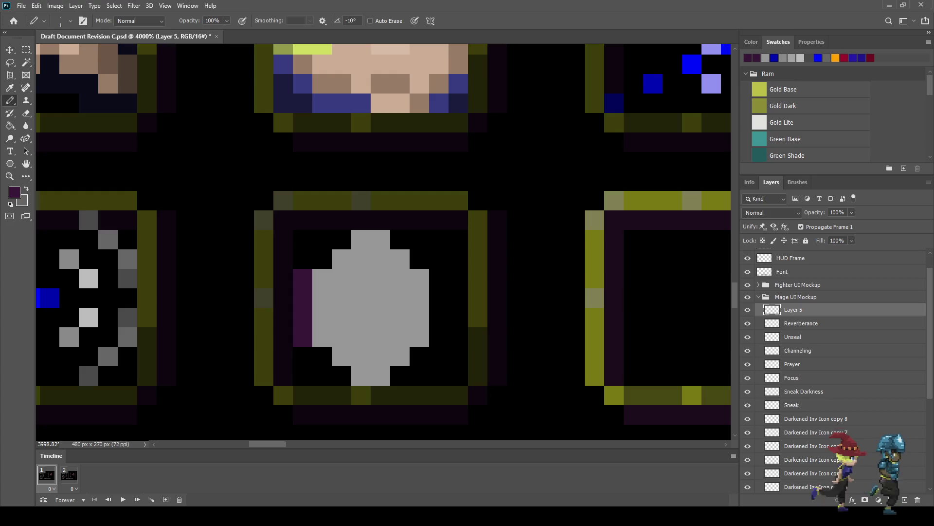
key(ctrl+z)
click(399, 239)
click(419, 258)
drag(439, 279, 439, 337)
click(419, 356)
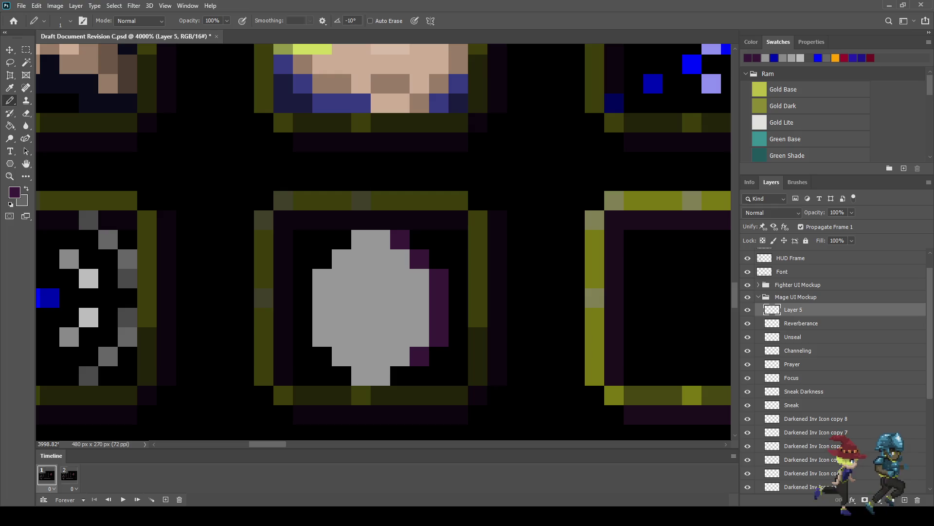
click(400, 375)
- Outline the gem's bottom and lower-left edge in dark purple, fixing a misplaced pixel
click(361, 395)
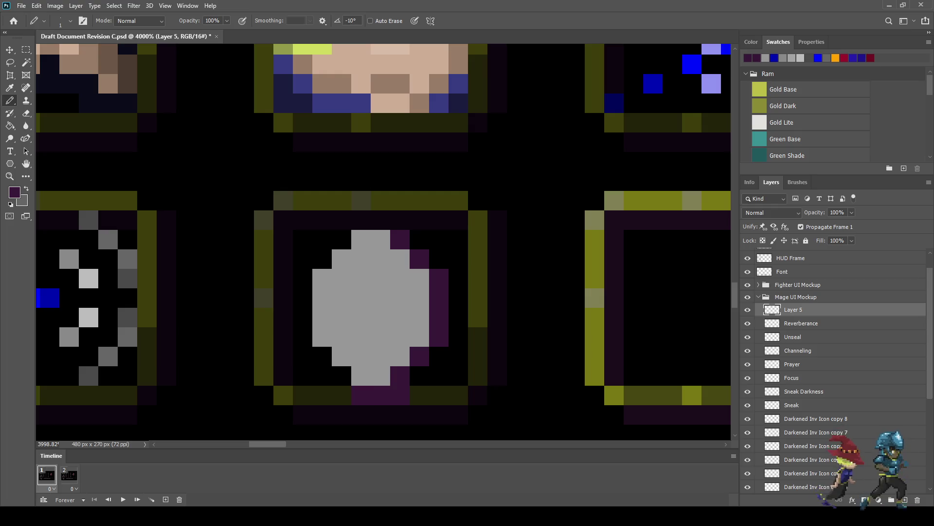
key(ctrl+z)
click(361, 395)
click(342, 376)
click(322, 356)
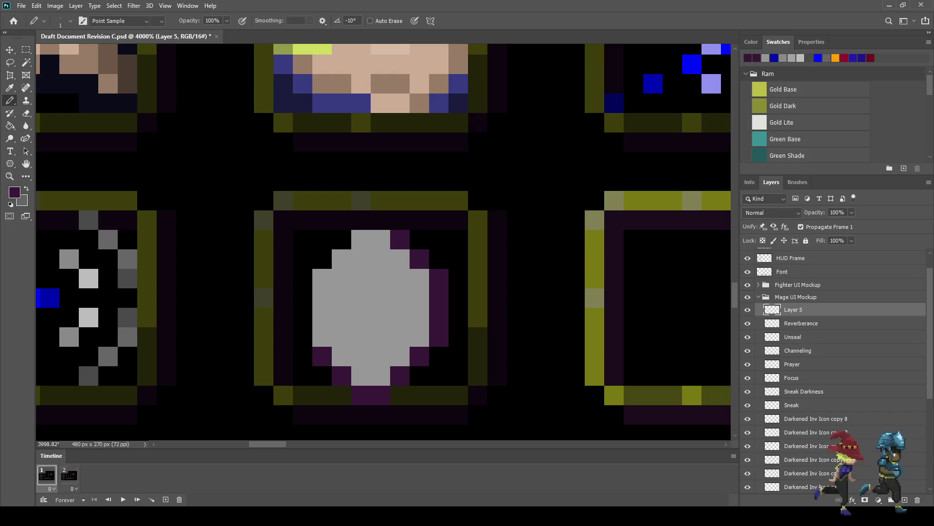
key(i)
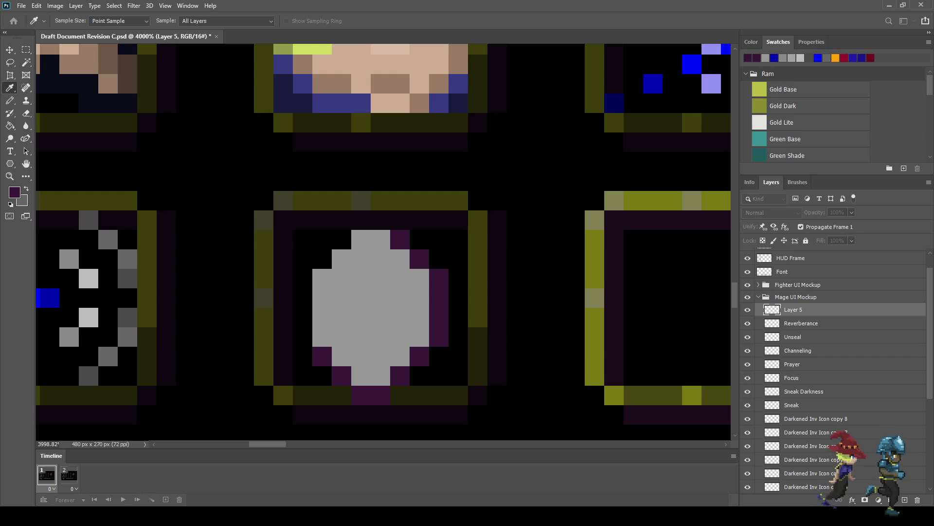
- Shade rim pixels at the gem's top, right, bottom and left in darker grey
key(b)
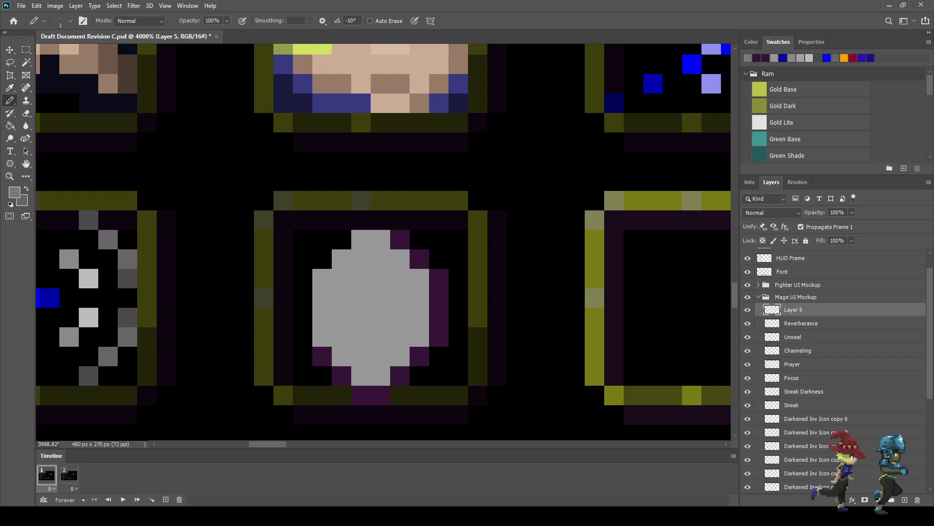
click(361, 240)
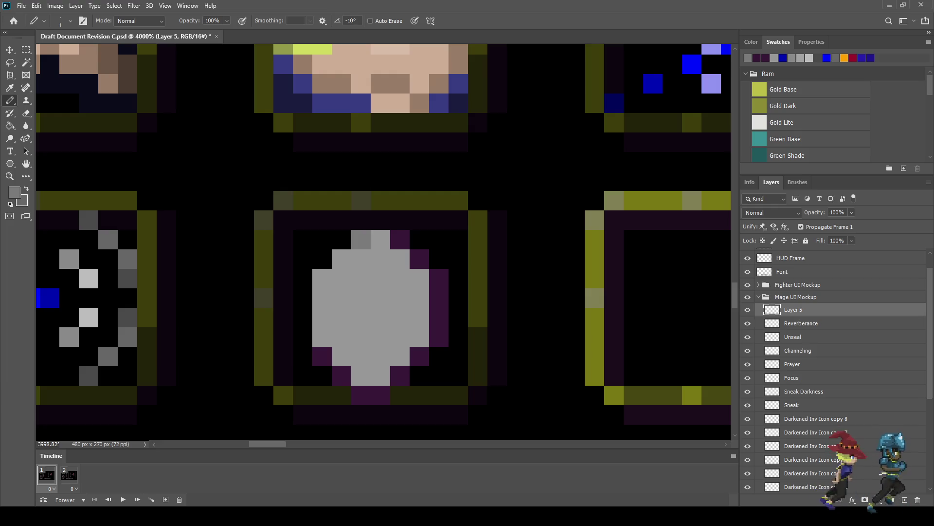
click(400, 258)
click(419, 298)
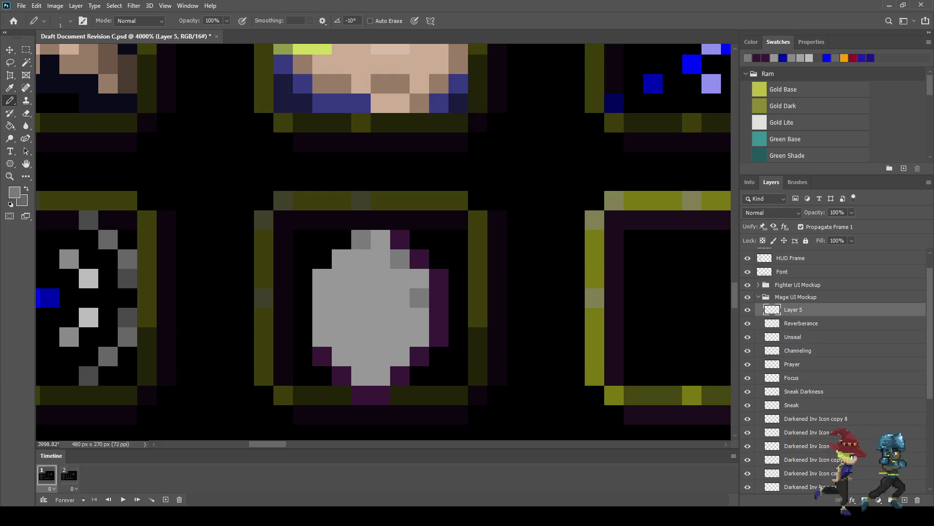
click(419, 336)
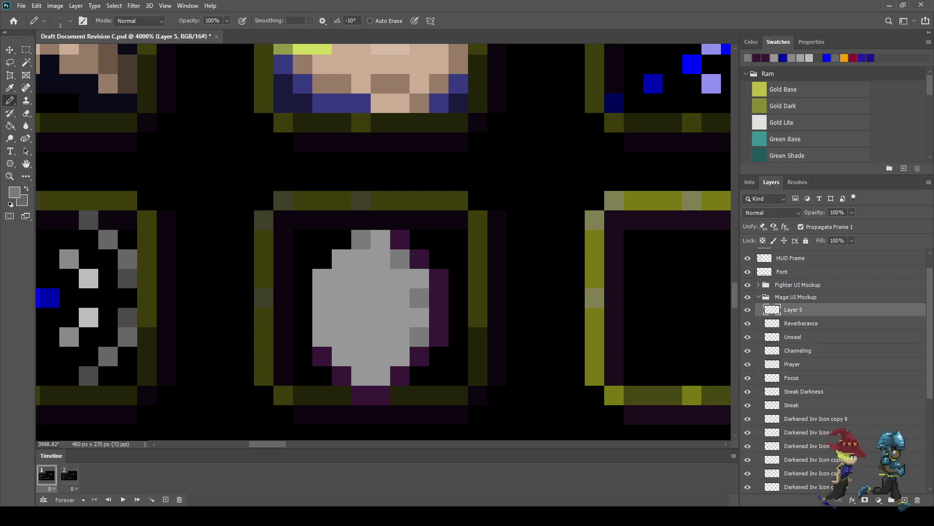
click(380, 376)
click(342, 357)
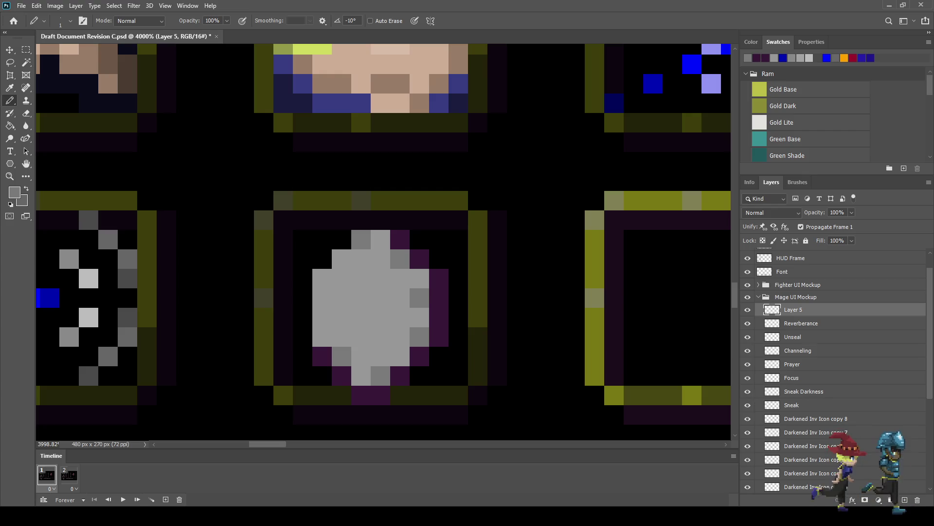
click(322, 317)
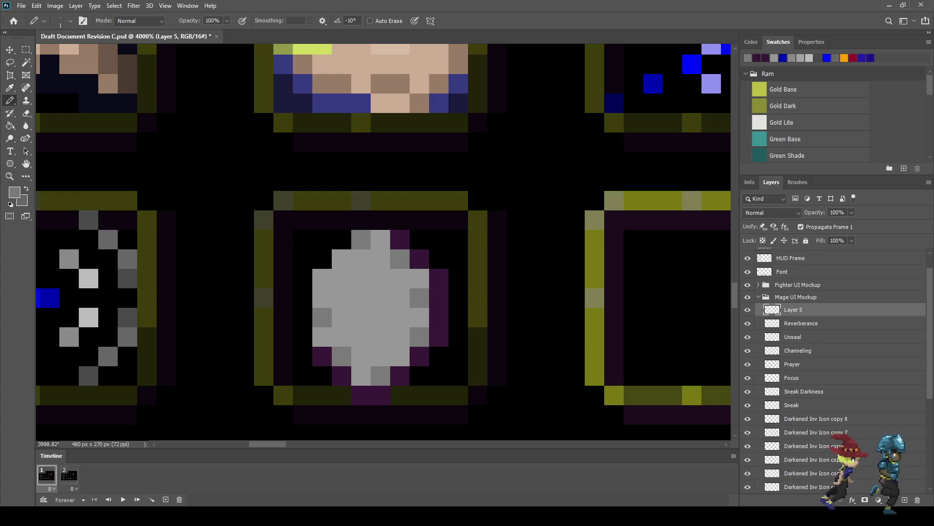
click(322, 278)
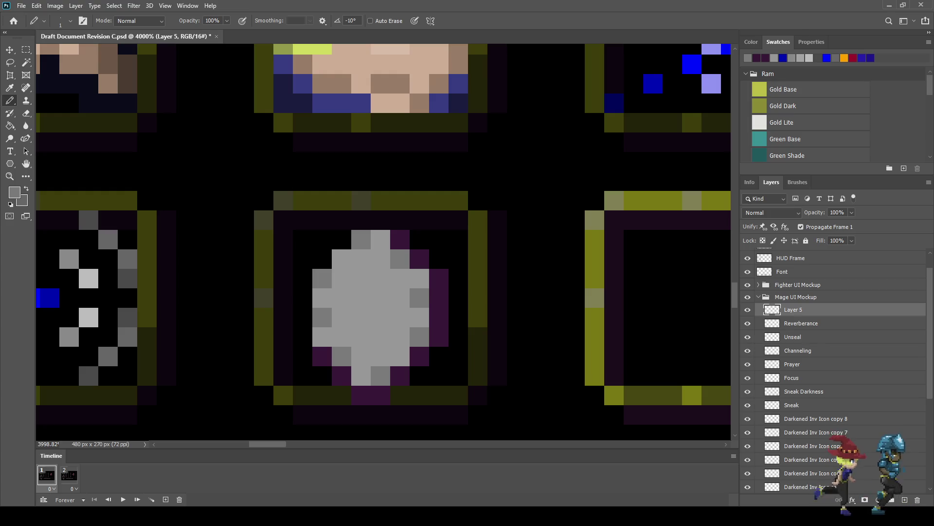
- Darken more rim pixels around the gem with a newly sampled shading colour
key(alt)
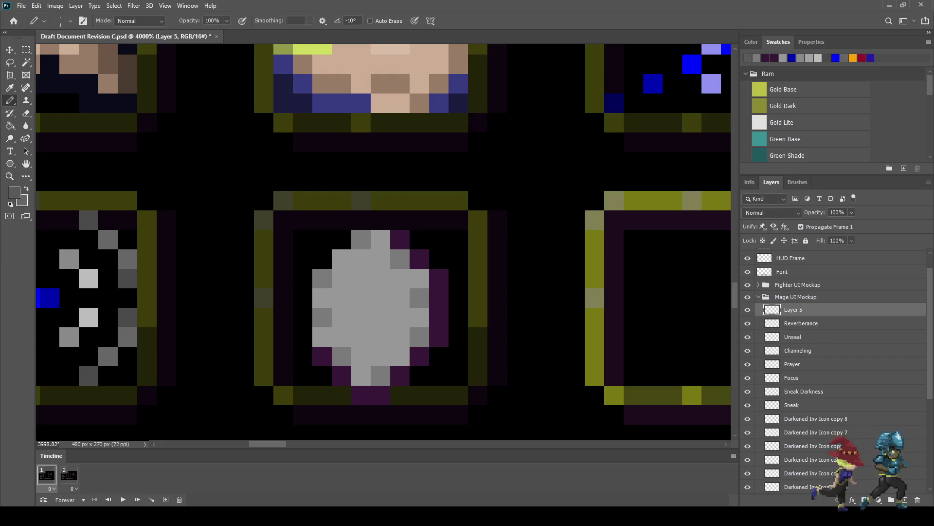
click(381, 239)
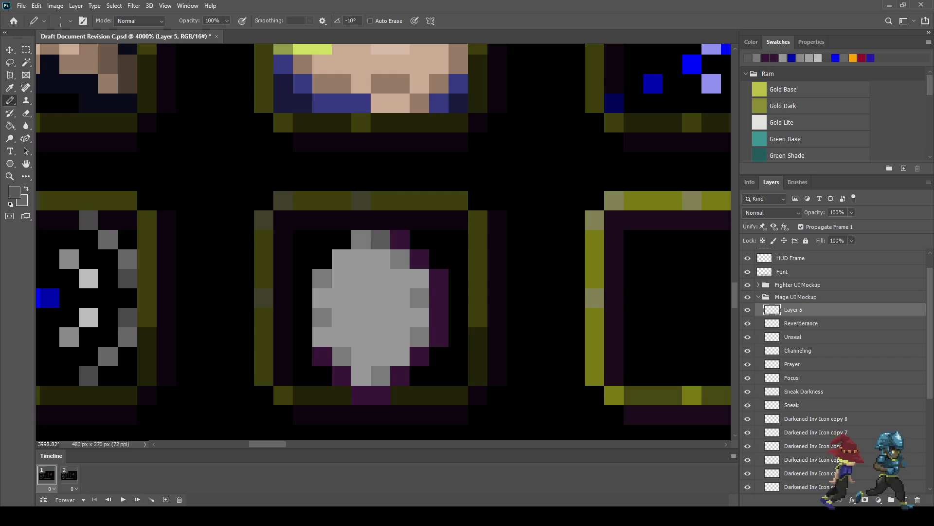
click(419, 278)
click(400, 357)
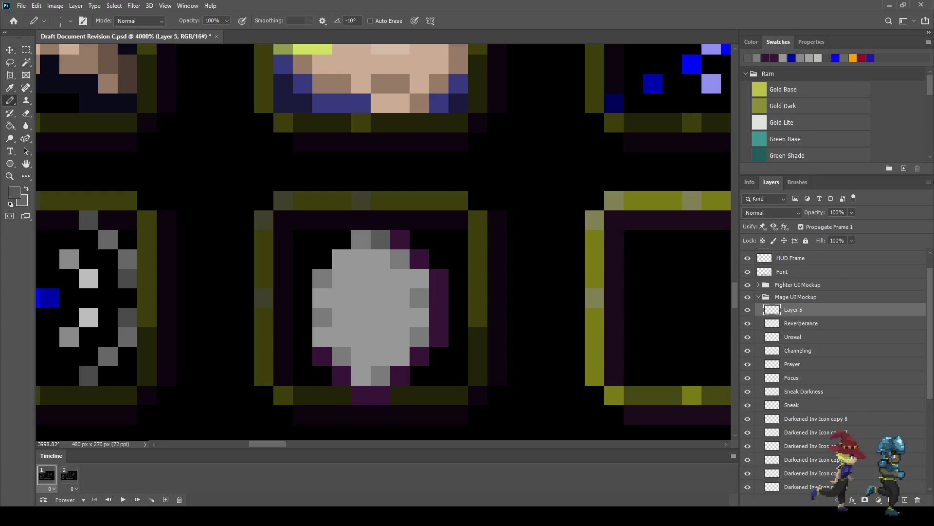
click(420, 318)
click(360, 375)
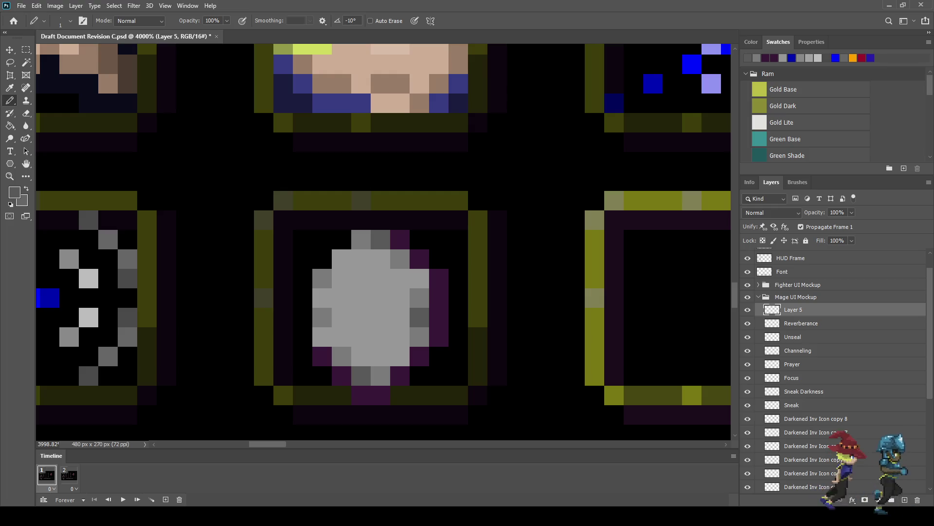
click(322, 297)
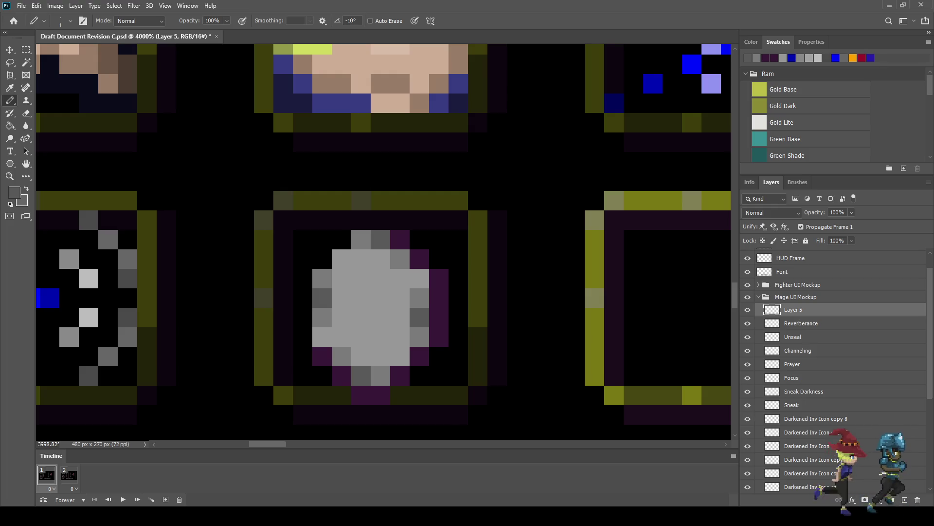
scroll(360, 306, down, 3)
scroll(361, 307, down, 3)
scroll(345, 311, up, 4)
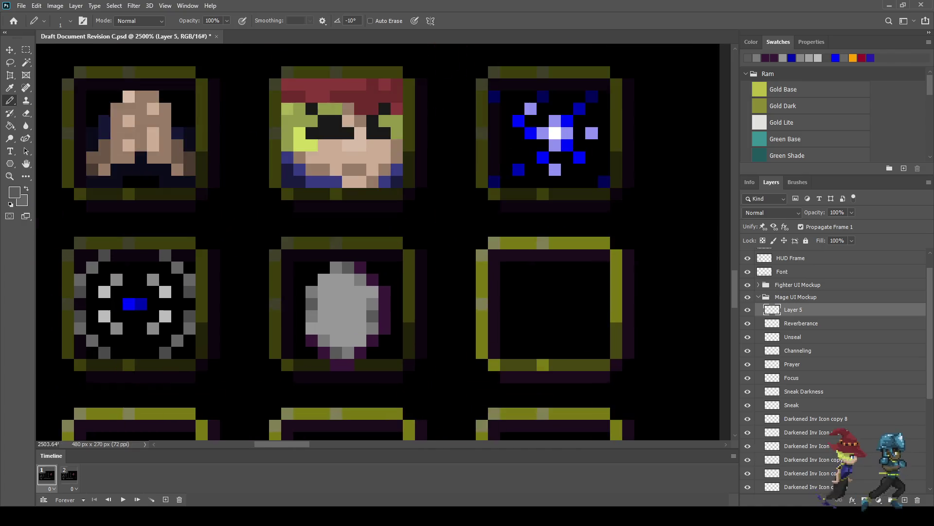
scroll(343, 304, up, 2)
scroll(343, 304, up, 2)
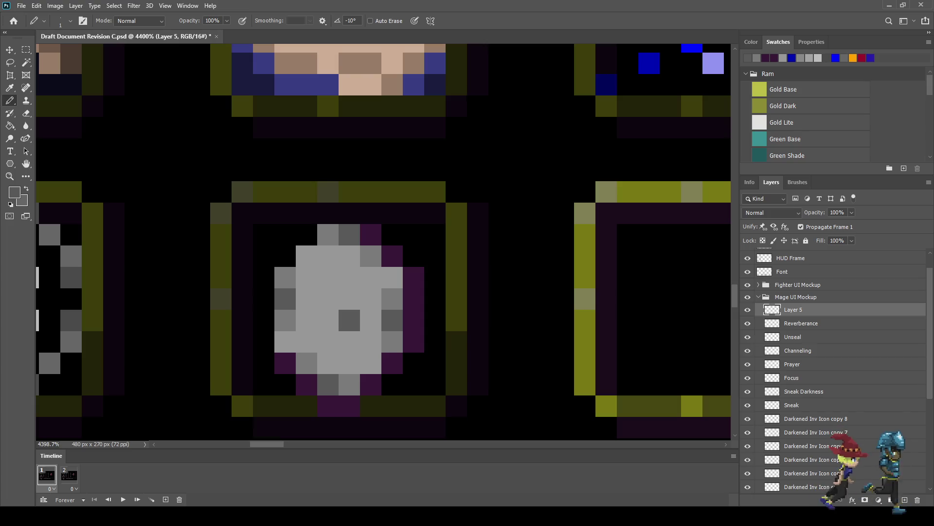
- Add two dark grey crack pixels inside the gem and check the icon grid
click(328, 299)
click(306, 278)
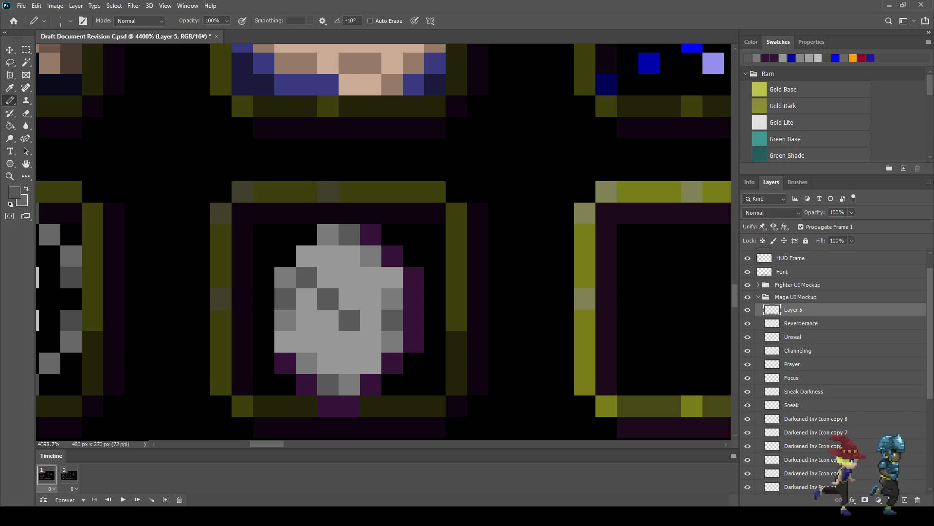
scroll(323, 305, down, 5)
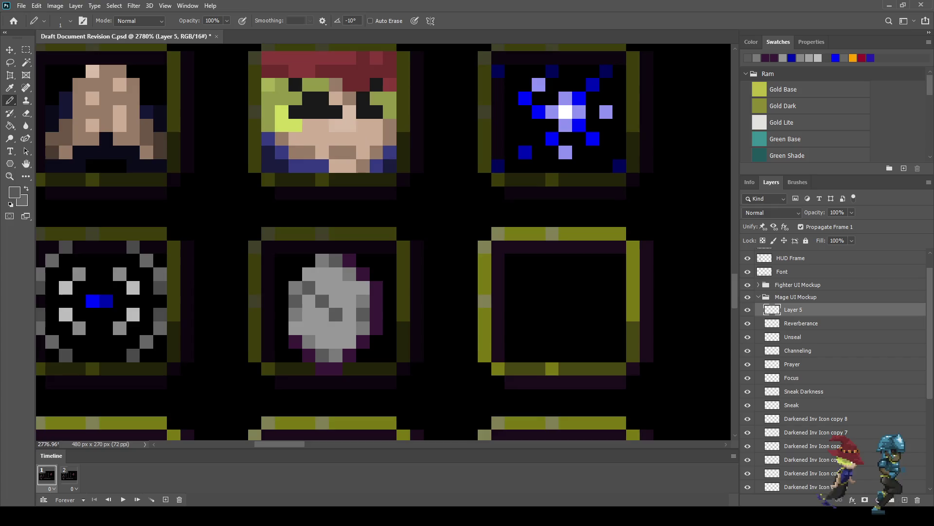
scroll(323, 316, down, 3)
scroll(324, 317, up, 3)
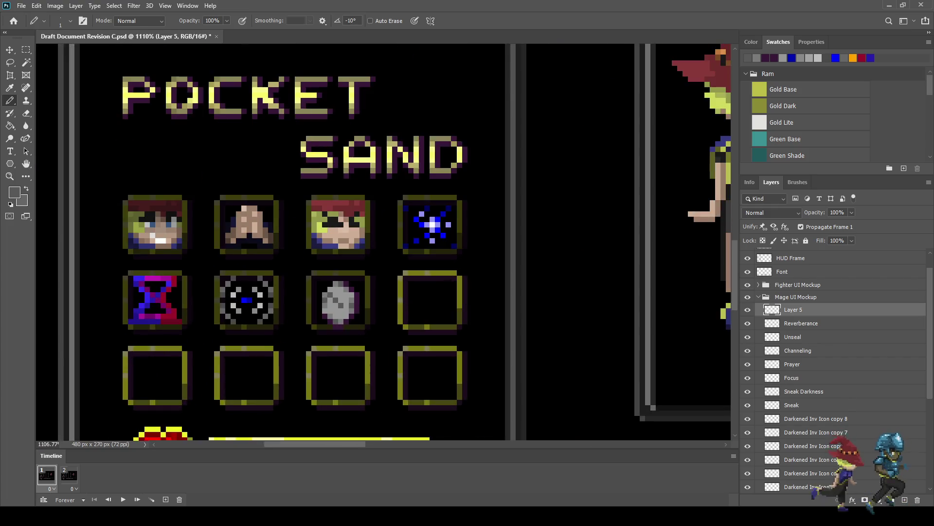
scroll(324, 316, up, 3)
scroll(323, 298, up, 1)
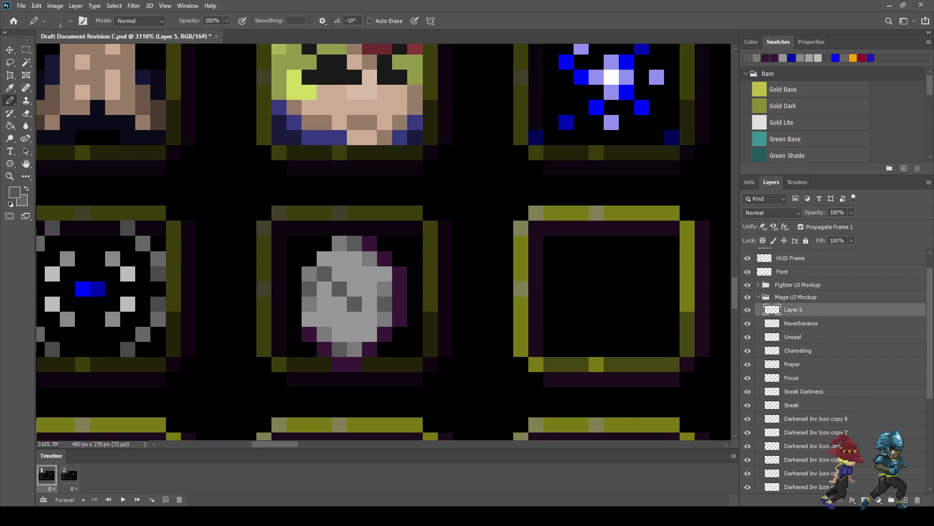
- Sample colours from the artwork, ending with white for drawing
key(i)
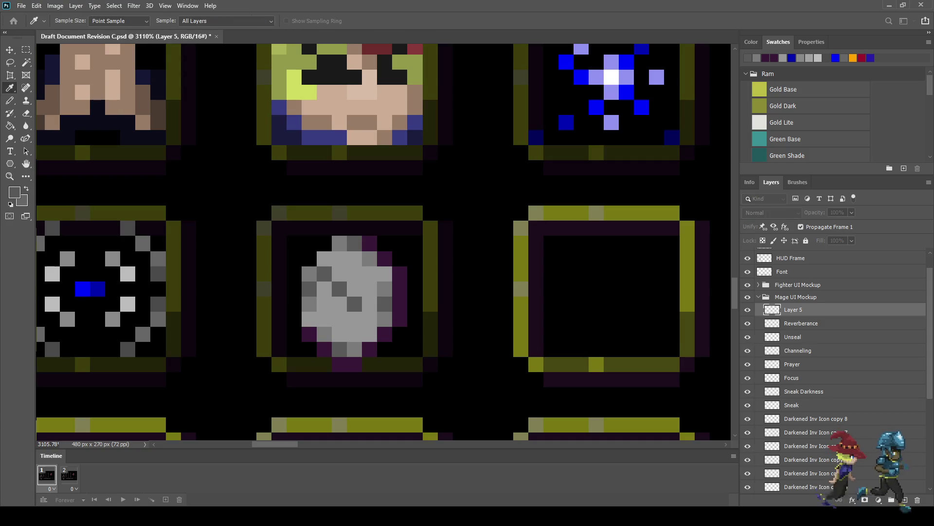
key(b)
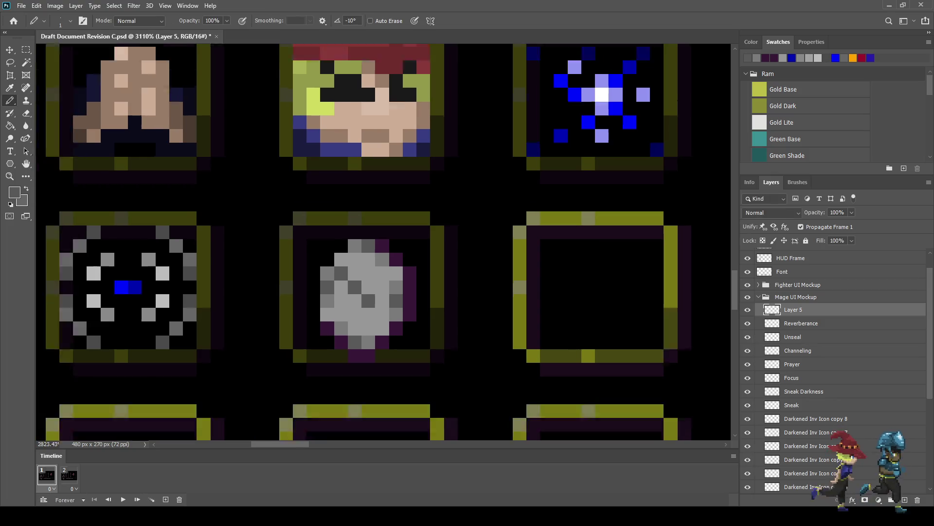
scroll(489, 282, down, 5)
scroll(470, 272, down, 2)
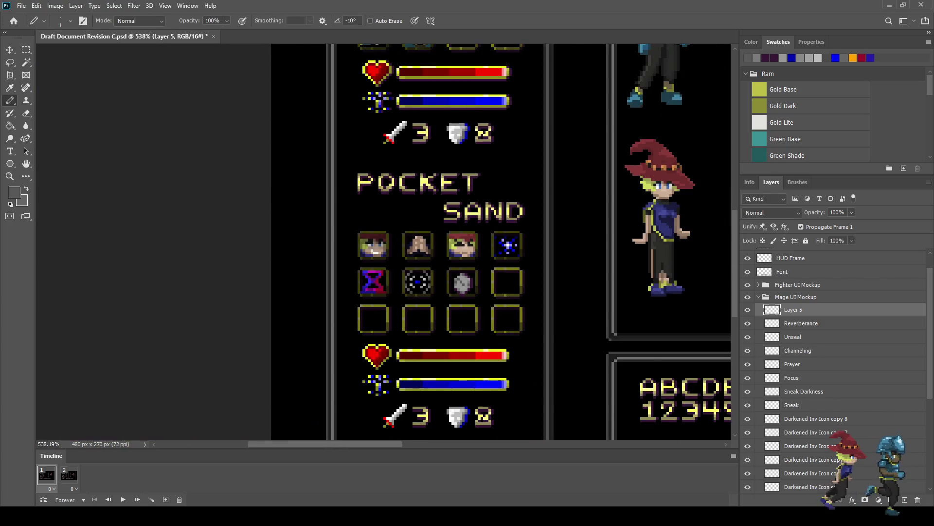
scroll(471, 271, up, 2)
scroll(471, 271, up, 3)
key(i)
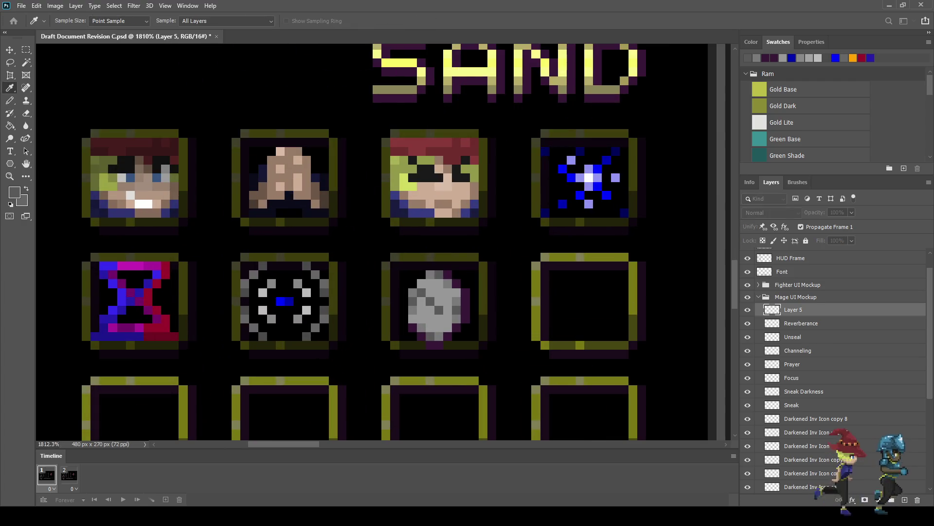
key(b)
scroll(437, 290, up, 1)
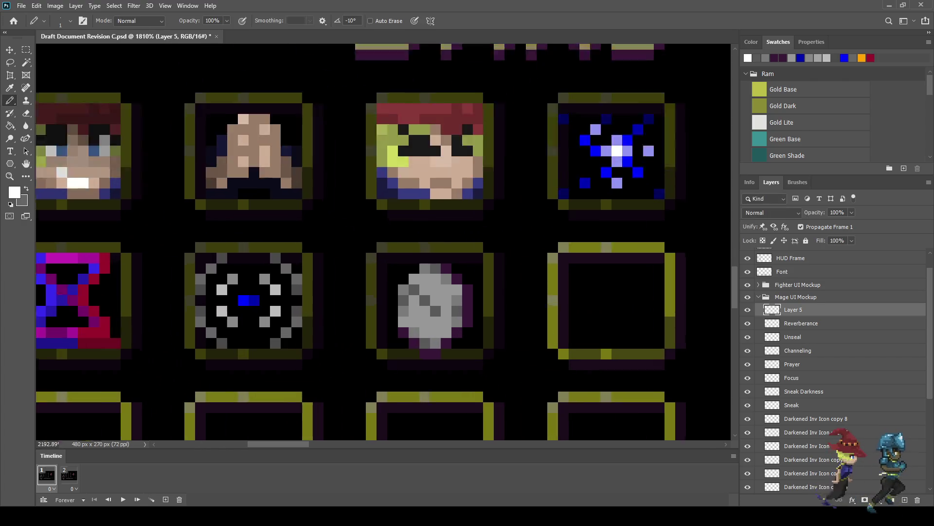
scroll(437, 290, up, 2)
scroll(437, 289, up, 1)
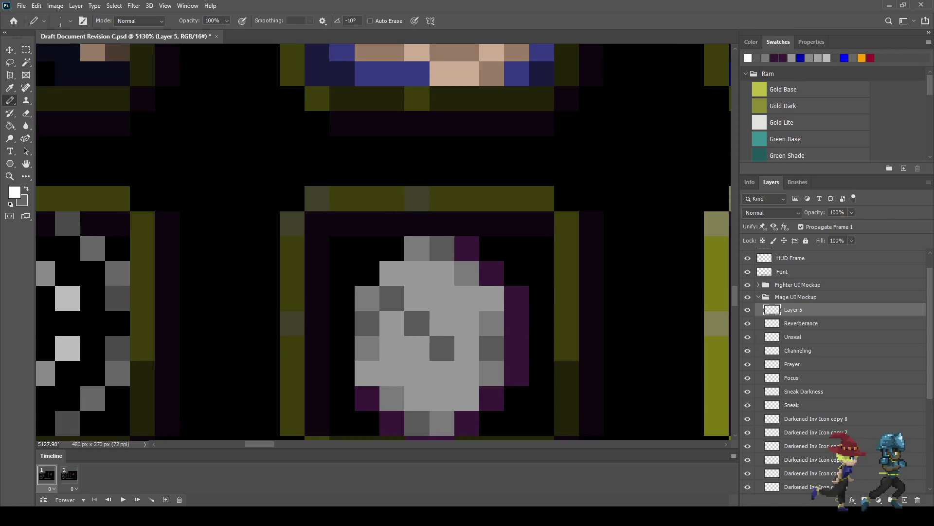
click(442, 273)
click(417, 273)
click(418, 297)
click(391, 323)
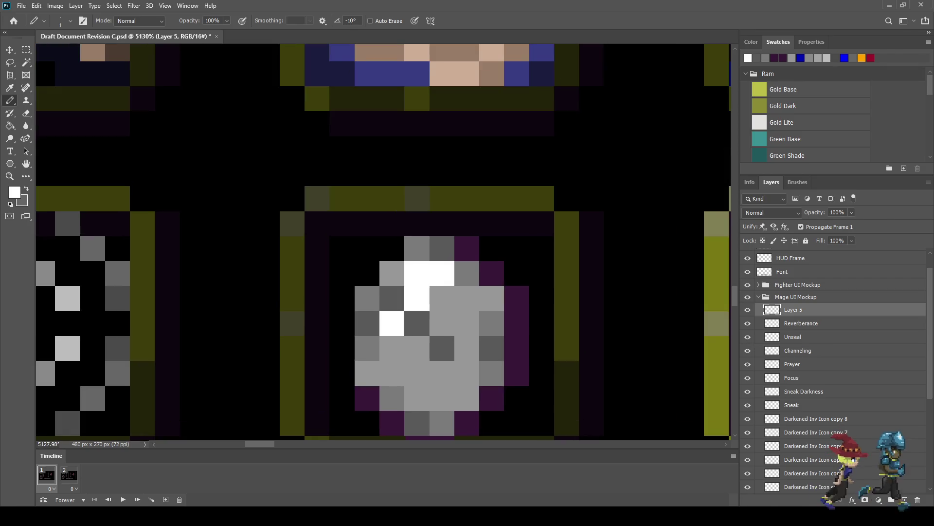
key(ctrl+z)
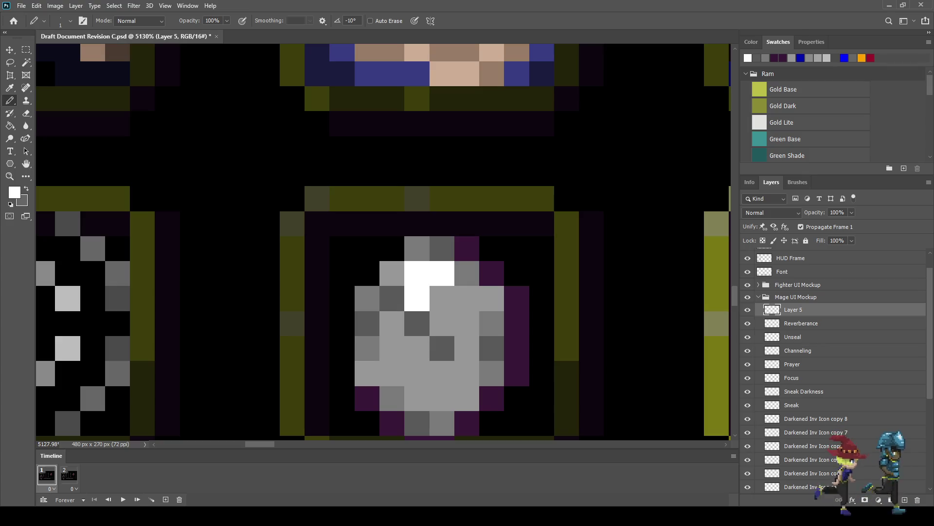
click(442, 298)
click(467, 323)
click(443, 323)
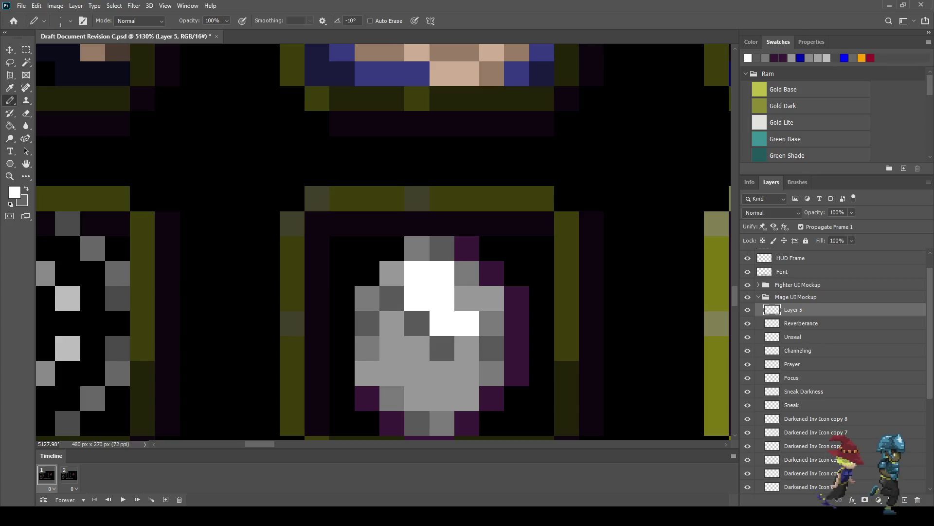
scroll(408, 335, down, 3)
scroll(407, 335, down, 3)
scroll(407, 335, down, 3)
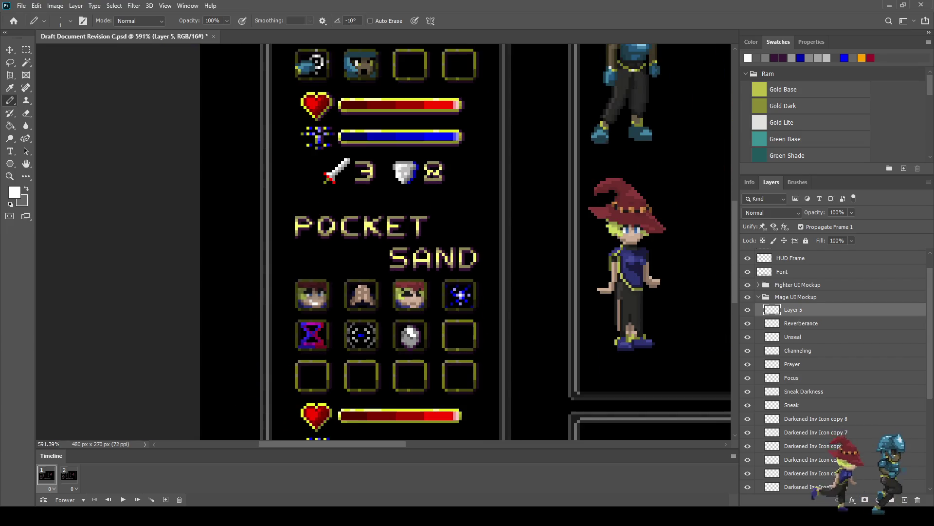
scroll(421, 344, up, 3)
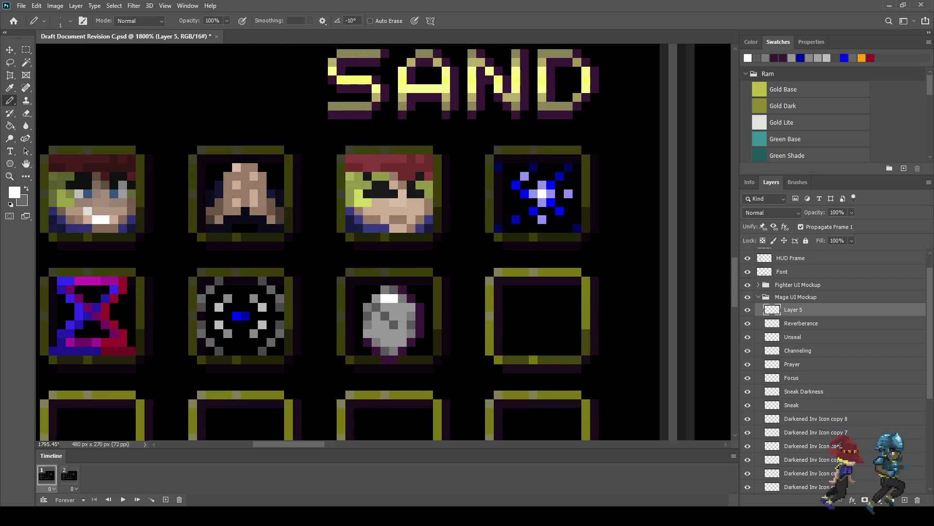
key(ctrl+z)
scroll(391, 306, up, 2)
scroll(390, 305, up, 2)
scroll(391, 306, up, 2)
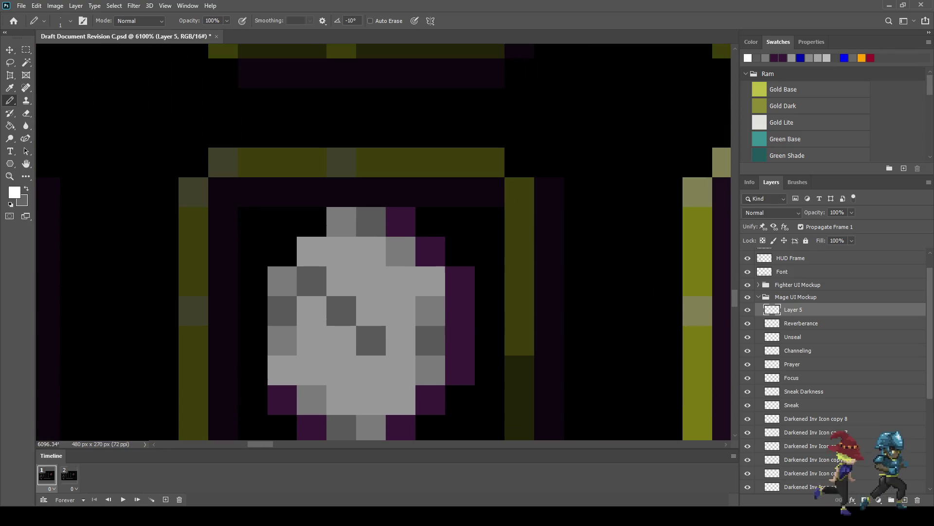
click(400, 310)
key(ctrl+z)
click(371, 310)
scroll(325, 318, down, 2)
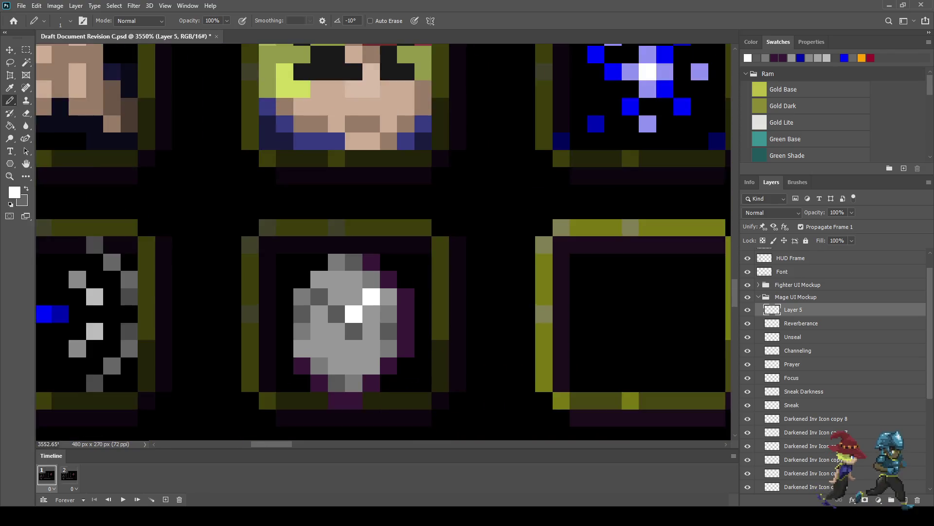
scroll(325, 317, down, 2)
scroll(340, 358, down, 2)
scroll(340, 358, up, 1)
scroll(340, 358, up, 2)
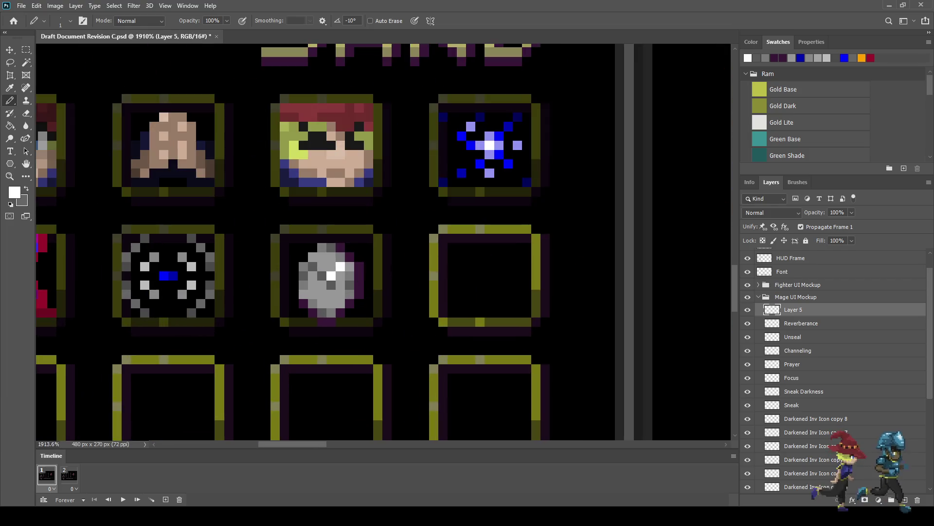
scroll(340, 358, up, 2)
key(ctrl+z)
key(ctrl+z)
scroll(322, 267, up, 2)
scroll(322, 268, up, 2)
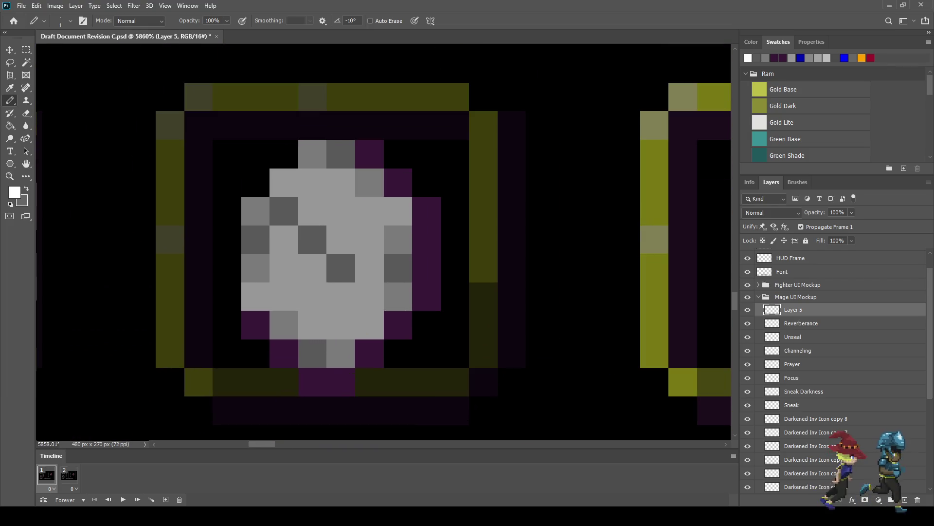
key(i)
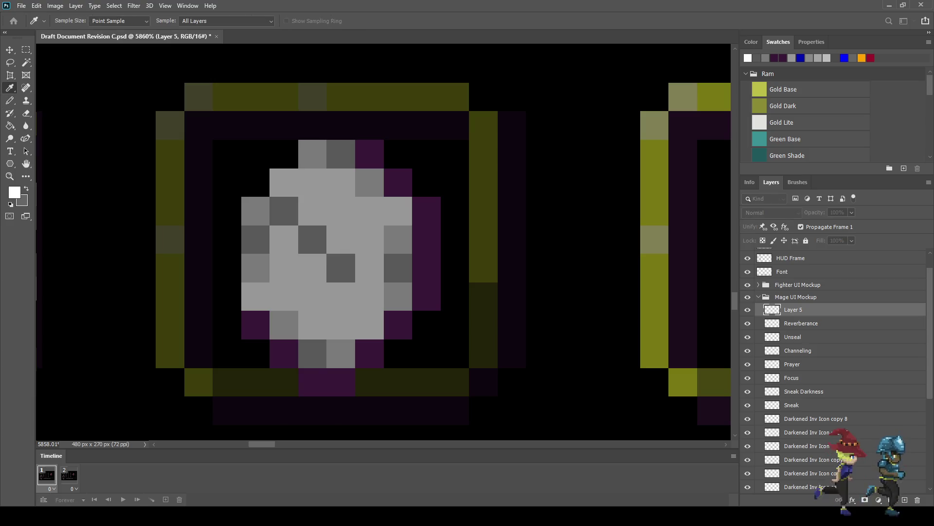
- Sample black and pencil a three-pixel diagonal crack across the grey stone icon
click(229, 156)
key(b)
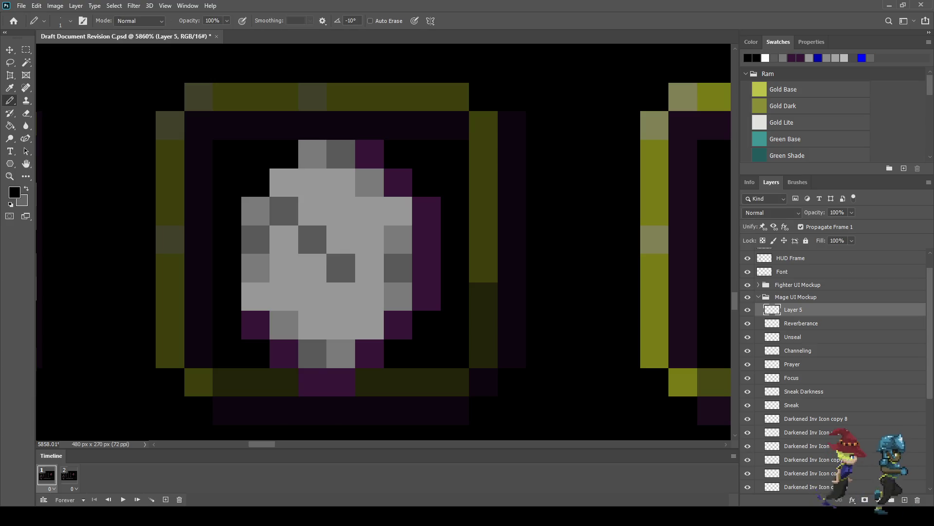
click(340, 267)
click(313, 240)
click(284, 211)
scroll(284, 211, down, 2)
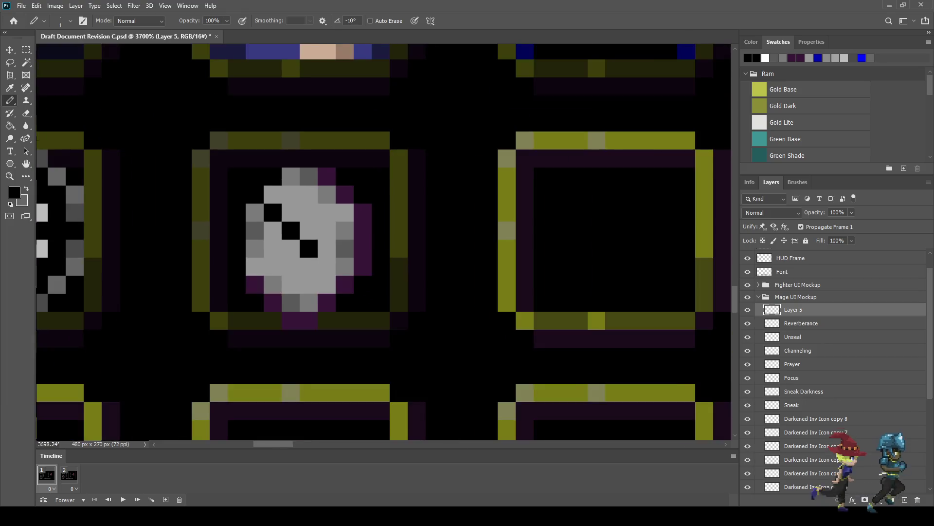
scroll(307, 241, down, 2)
scroll(306, 240, down, 2)
scroll(306, 241, down, 1)
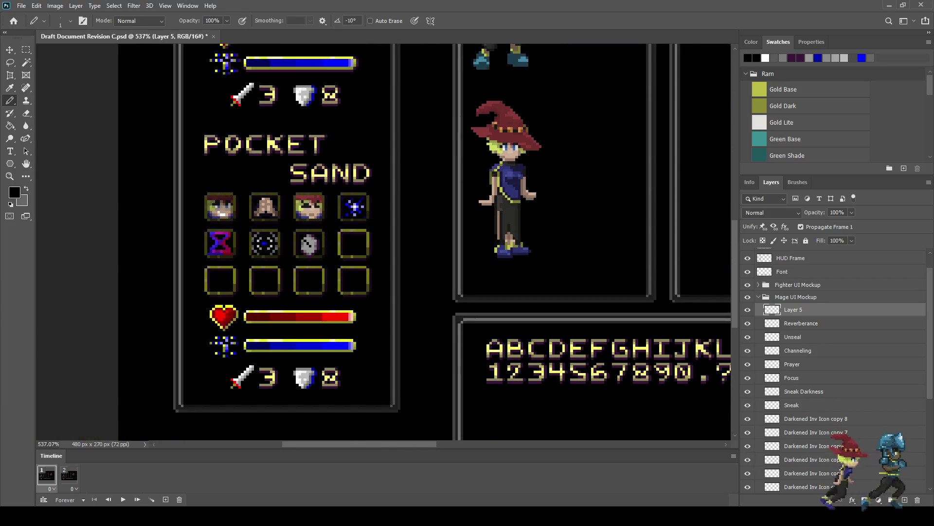
scroll(309, 243, up, 2)
scroll(309, 243, up, 2)
scroll(309, 242, up, 2)
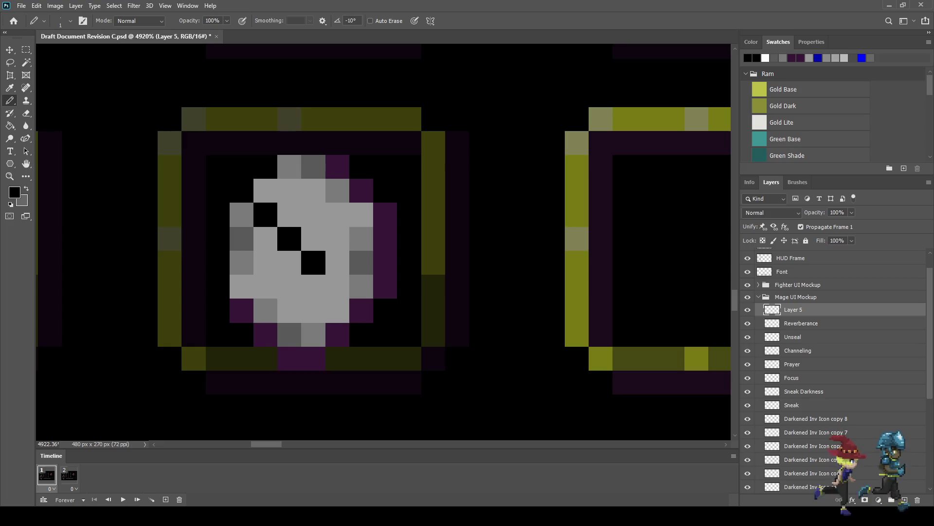
- Sample a dark grey and repaint the three black crack pixels with it
key(i)
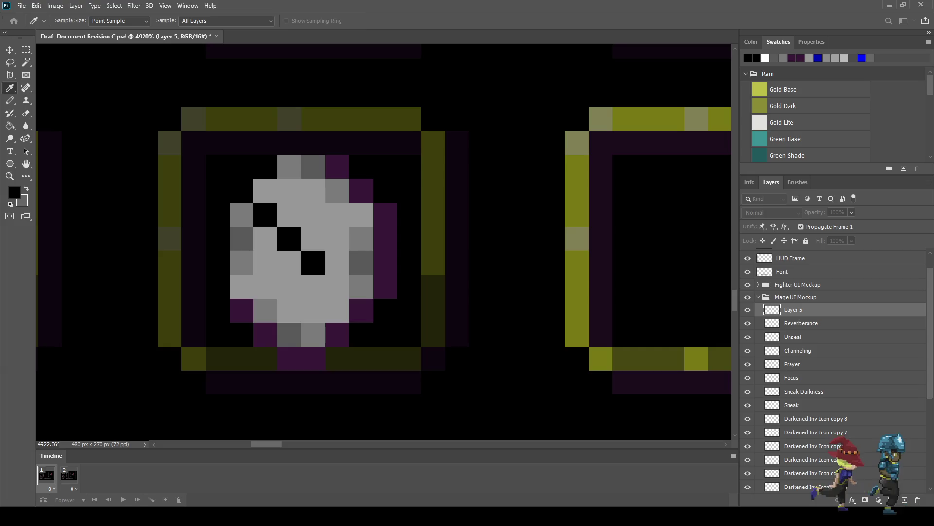
key(b)
click(313, 262)
click(290, 238)
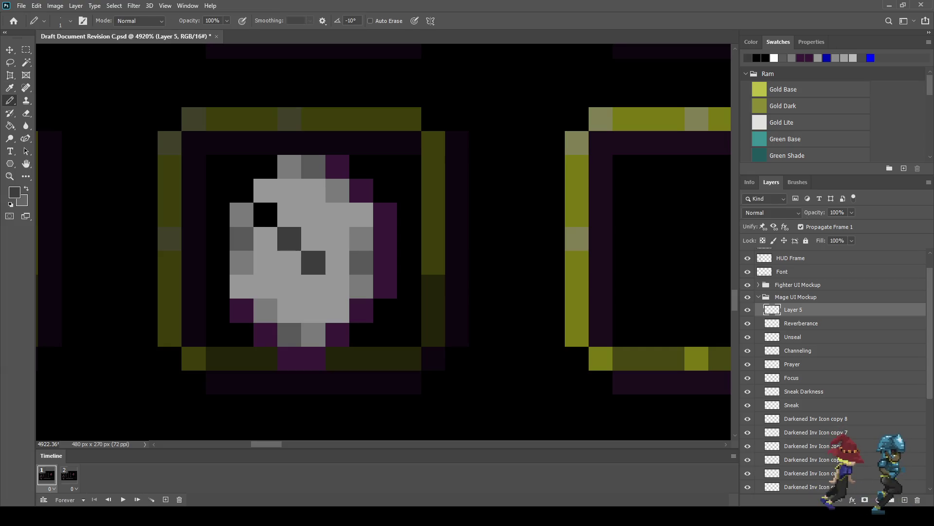
click(266, 215)
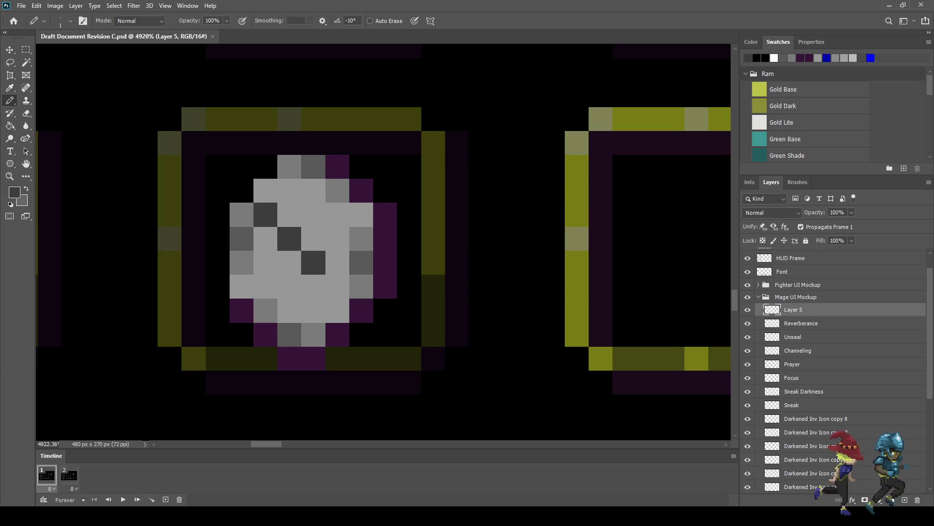
scroll(299, 232, down, 2)
scroll(299, 233, down, 2)
scroll(298, 232, down, 2)
scroll(333, 241, down, 2)
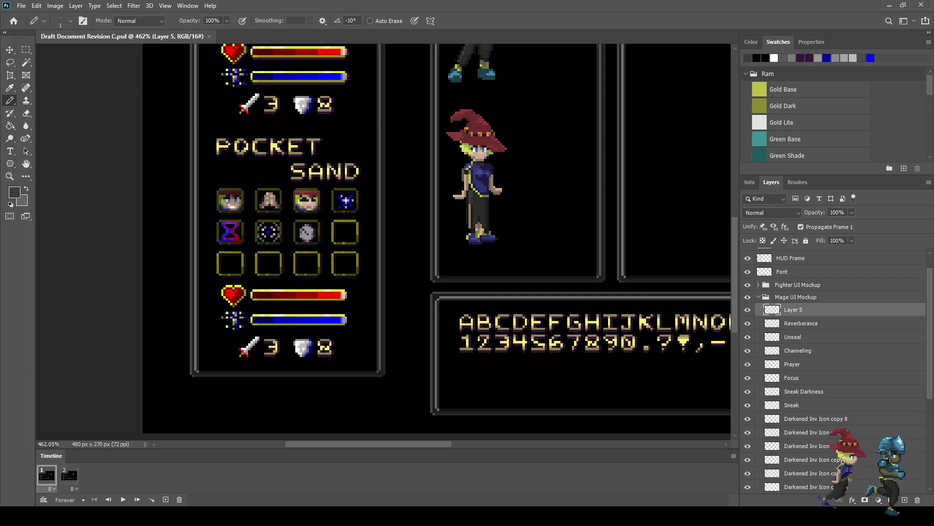
scroll(304, 230, up, 3)
scroll(305, 231, up, 3)
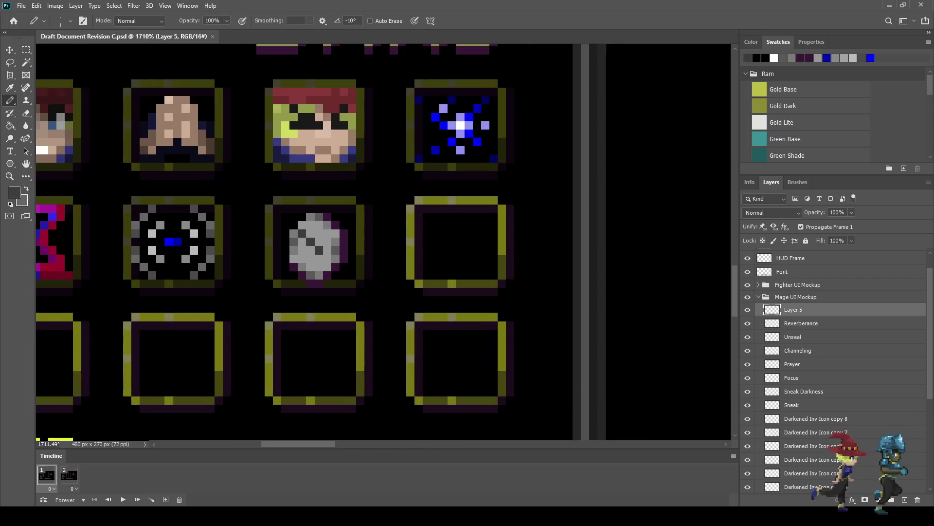
scroll(305, 230, up, 2)
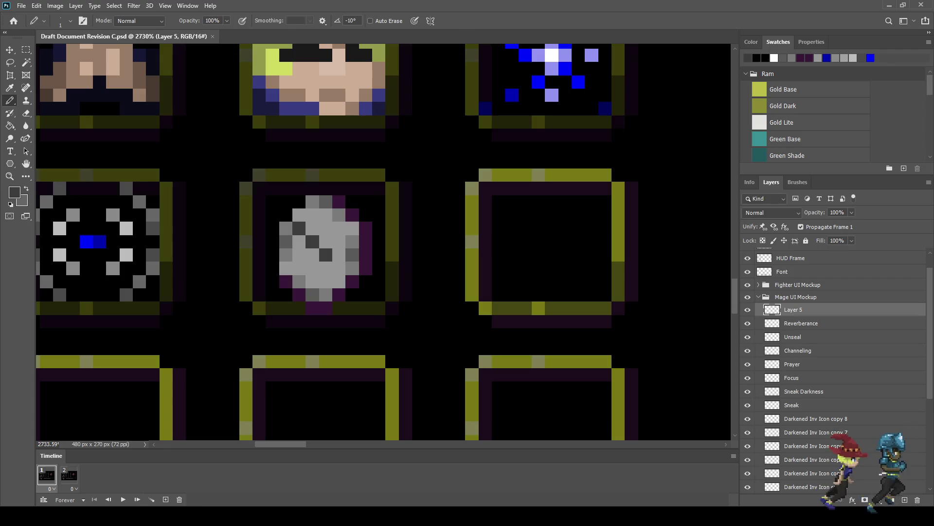
- Nudge the stone icon one pixel to the left with Free Transform
key(ctrl+t)
key(Left)
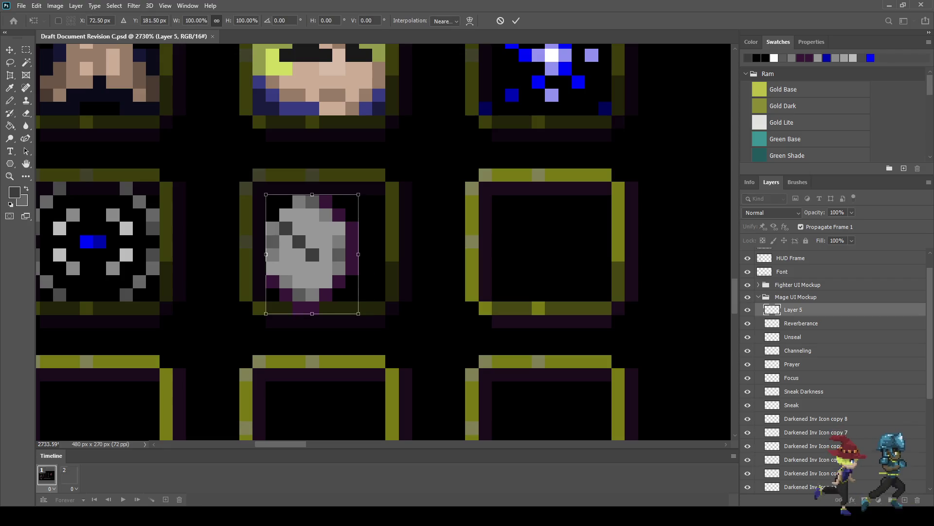
key(Left)
key(Right)
key(Left)
key(Return)
- Sample white for the Pencil and add a new empty Layer 6 above the stone
key(b)
scroll(312, 226, up, 5)
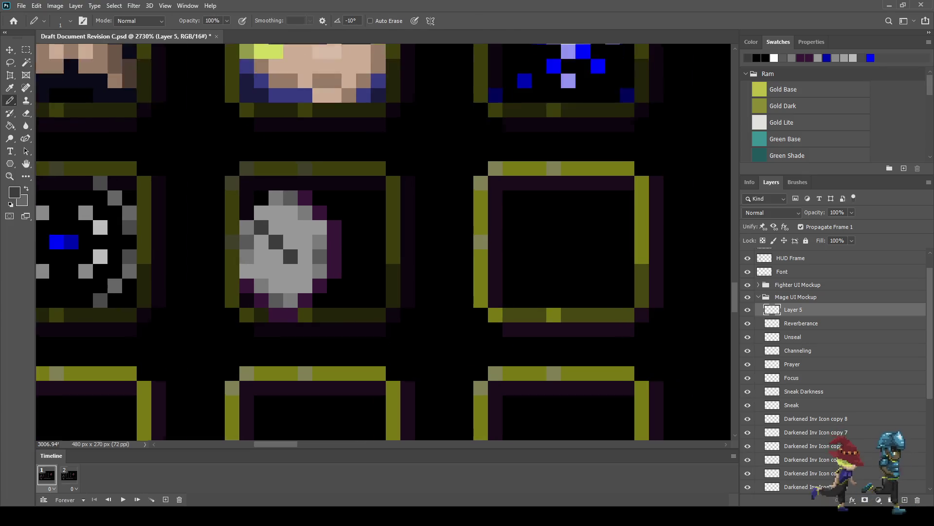
key(i)
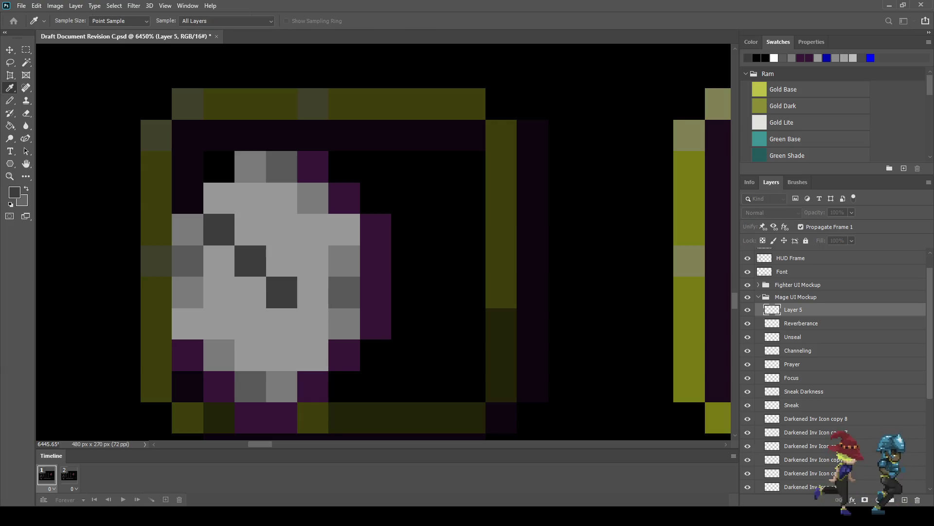
key(b)
key(ctrl+shift+alt+n)
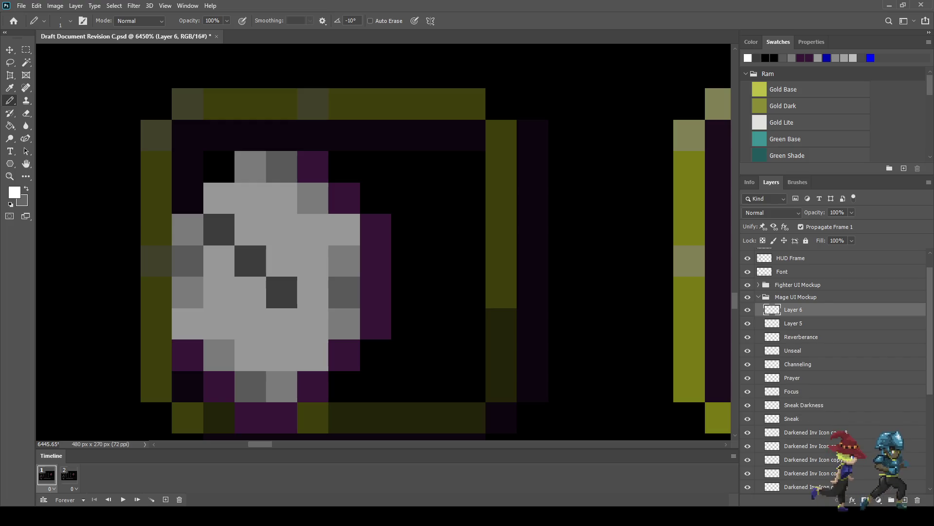
- Paint a white highlight along the stone's top and down its left edge
drag(282, 166, 251, 166)
click(219, 198)
click(187, 229)
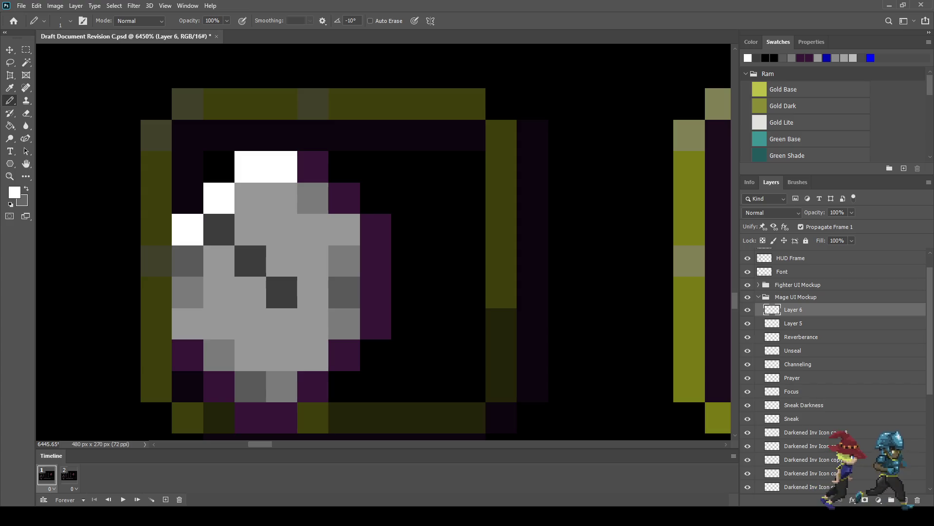
click(188, 261)
click(187, 292)
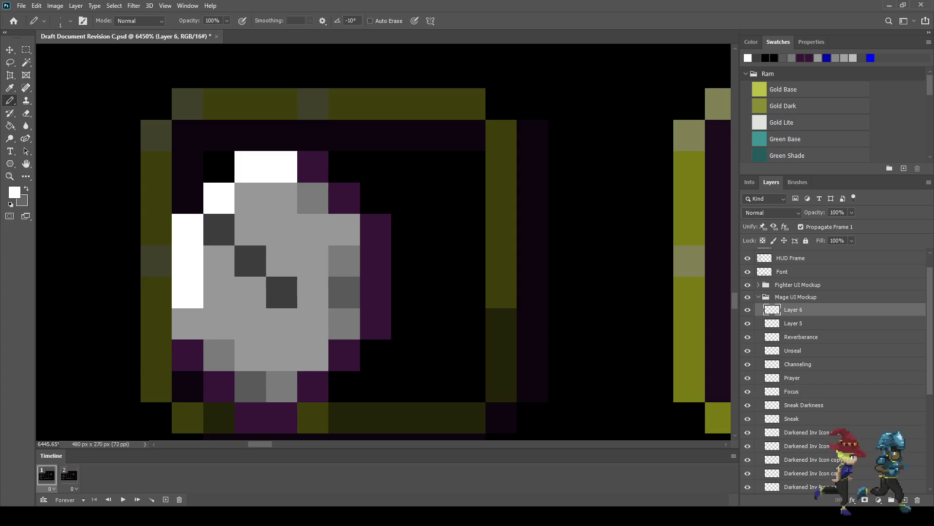
- Set the Pencil's painting opacity to 50%
key(Return)
text(5)
key(Return)
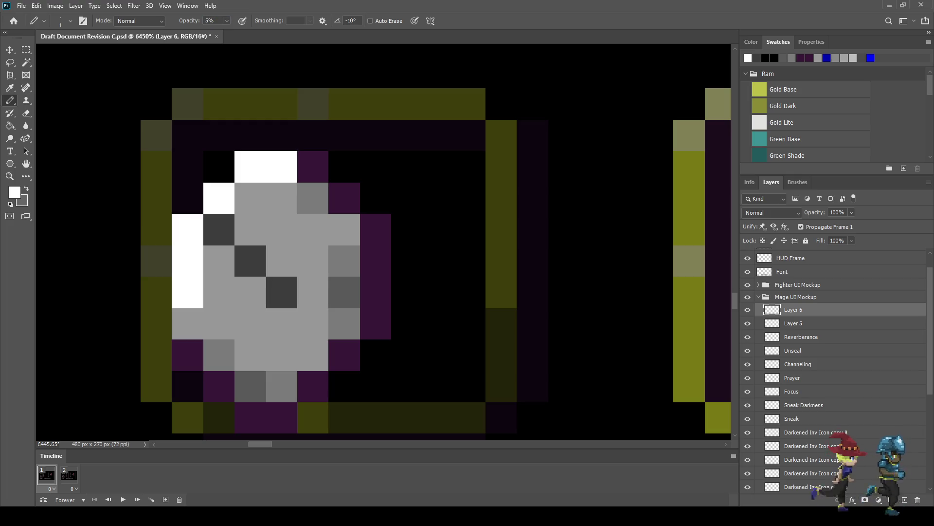
key(Return)
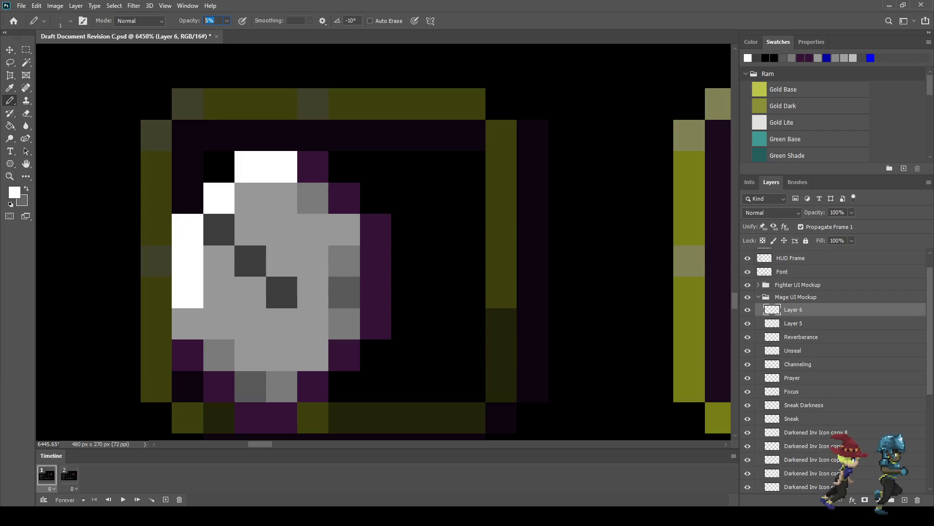
text(50)
key(Return)
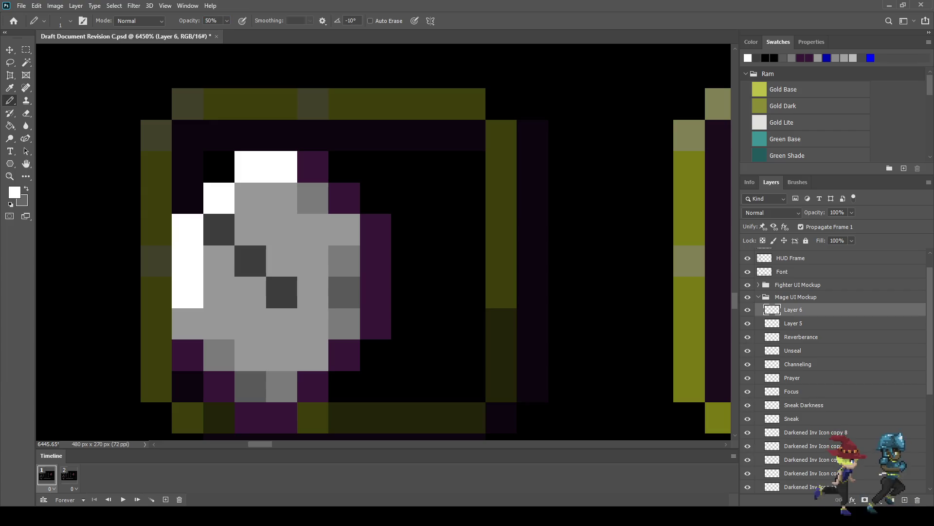
- Paint half-opacity pale highlight pixels along the moon's left edge
click(282, 199)
click(251, 198)
click(251, 229)
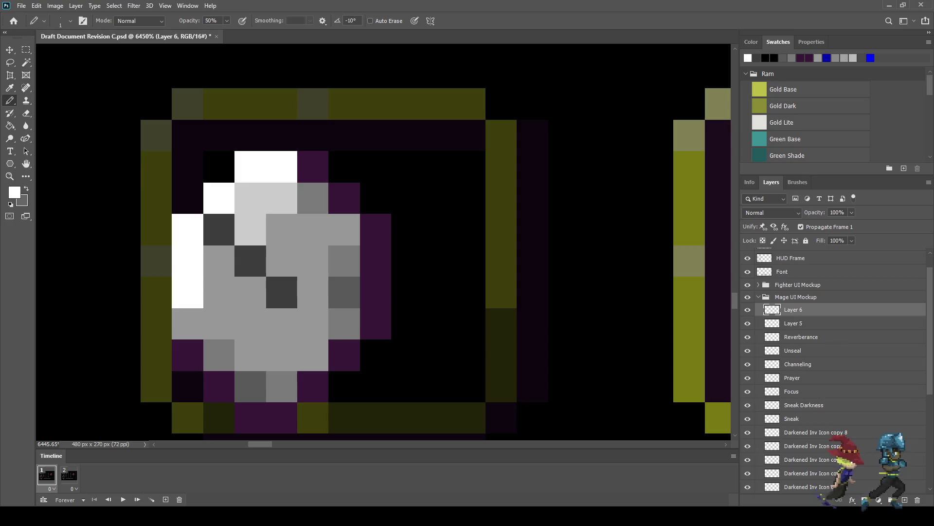
click(219, 292)
click(219, 262)
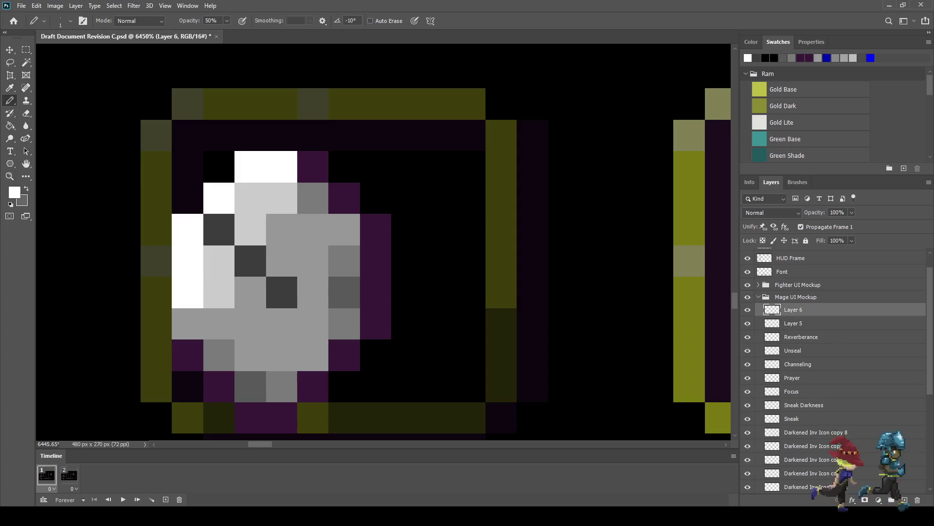
click(187, 324)
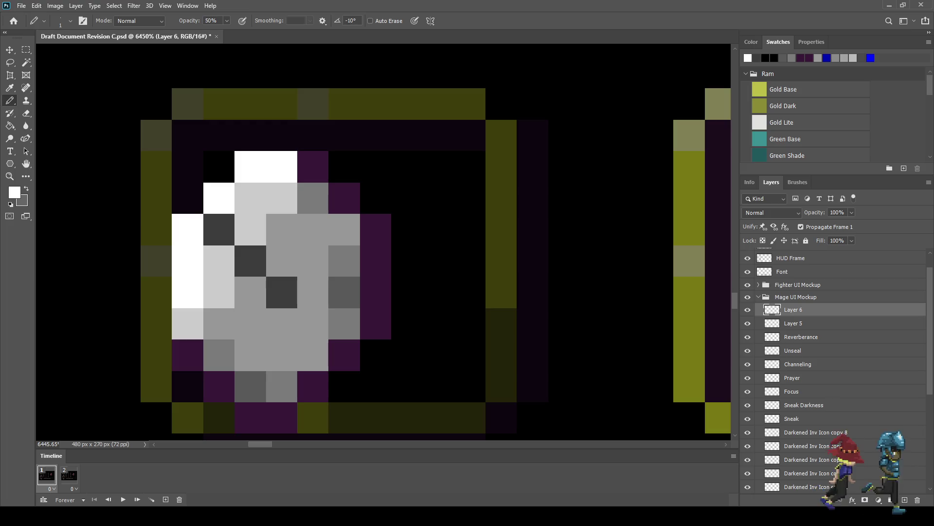
- Set the highlight layer's opacity to 50%, then to 75%
click(837, 212)
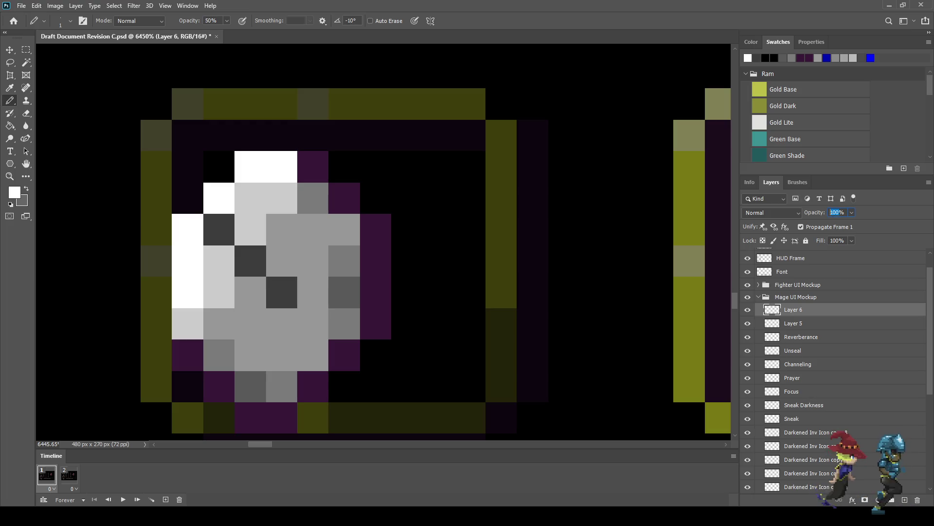
text(50)
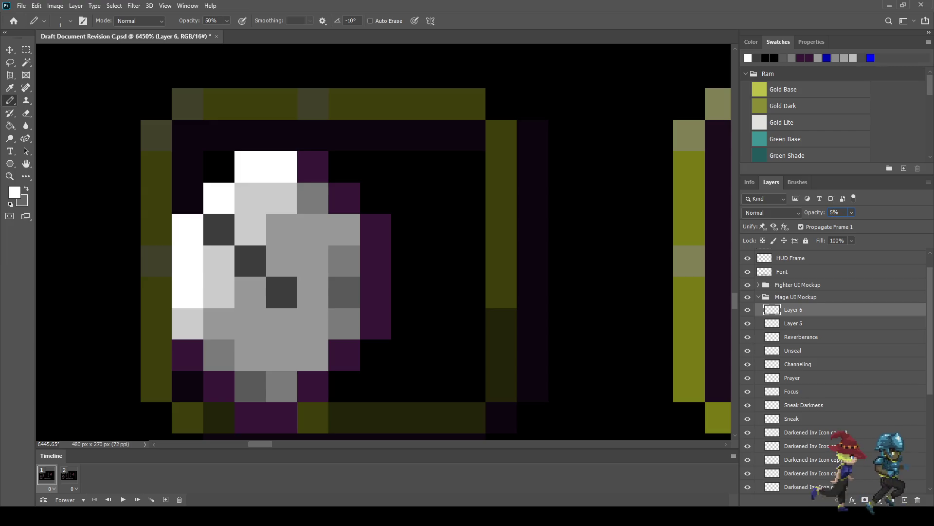
key(Return)
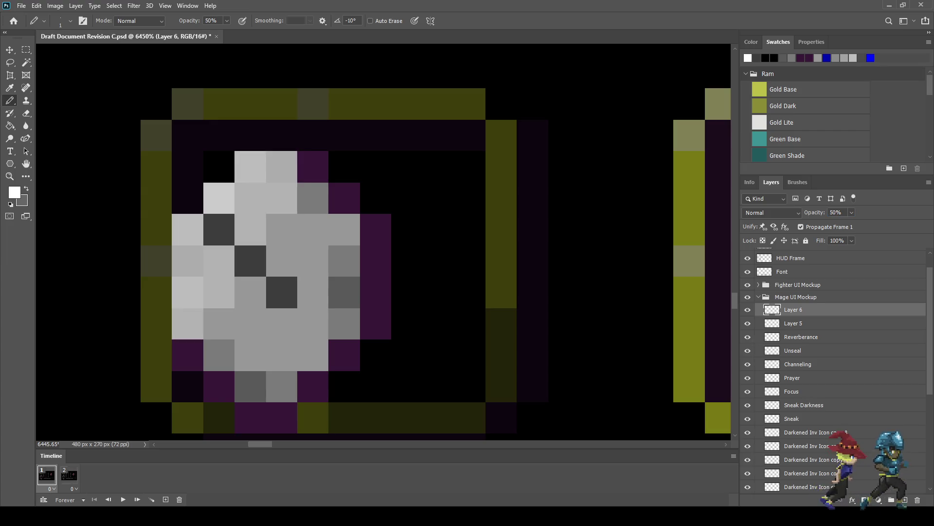
click(835, 212)
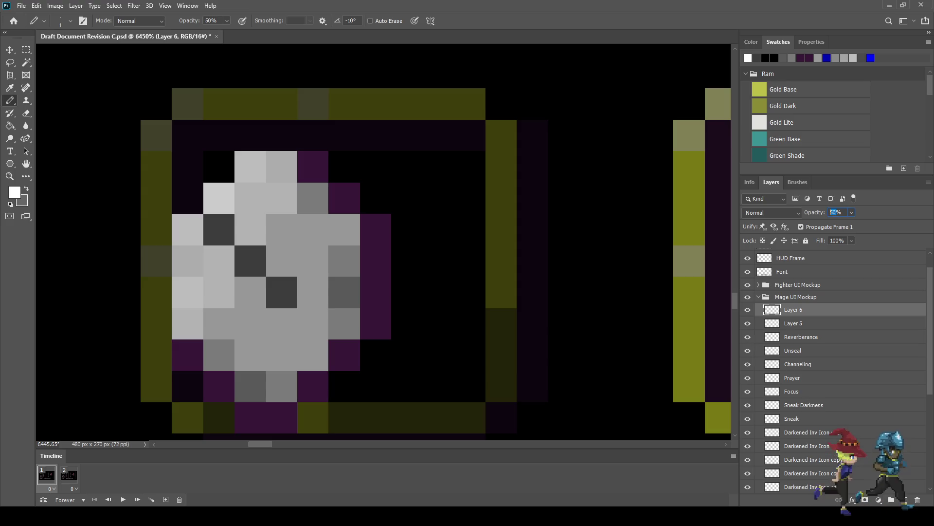
text(75)
key(Return)
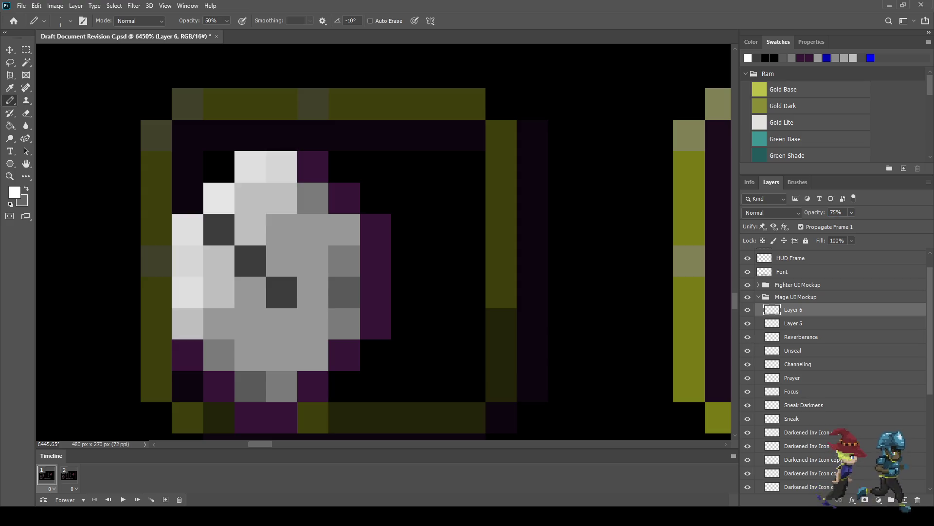
scroll(434, 222, down, 3)
scroll(434, 222, down, 3)
scroll(435, 222, down, 2)
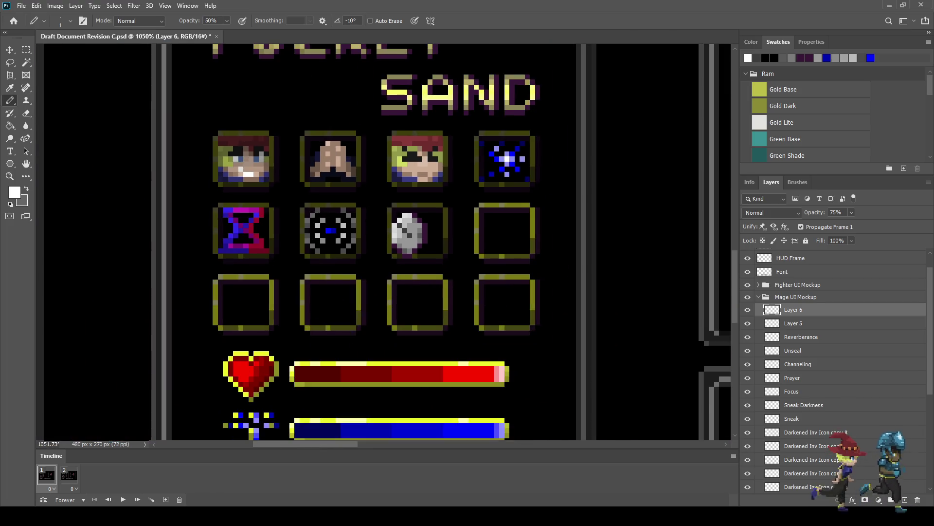
scroll(435, 222, down, 1)
scroll(435, 222, down, 2)
scroll(434, 222, down, 2)
scroll(435, 222, up, 2)
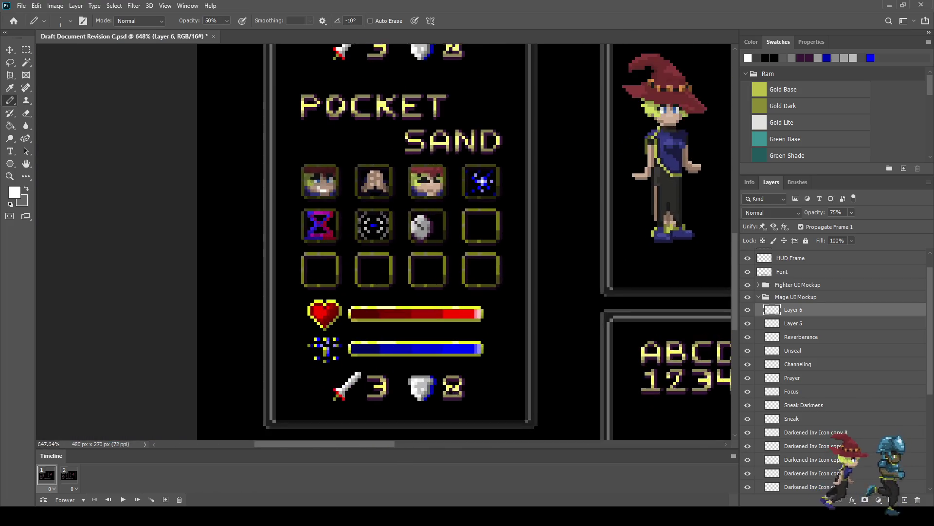
scroll(435, 221, up, 3)
scroll(417, 224, up, 2)
scroll(418, 224, up, 3)
scroll(418, 224, up, 2)
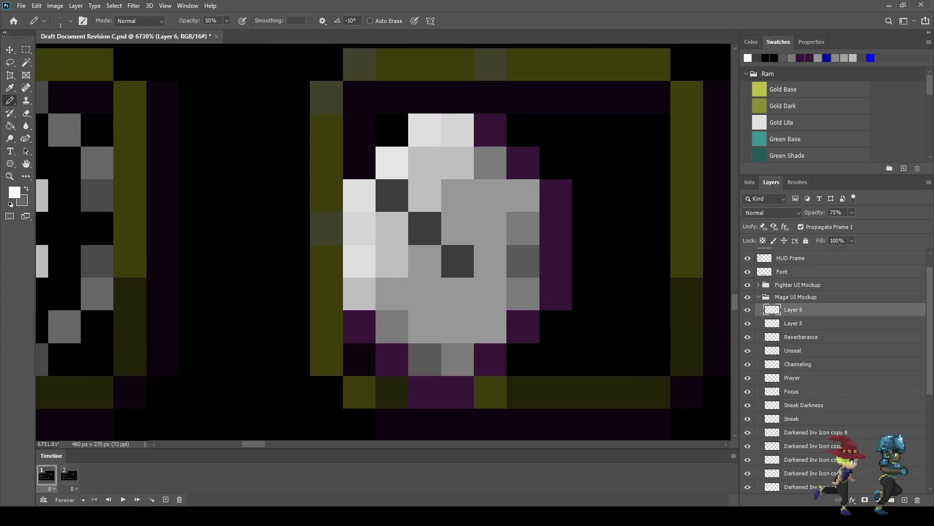
- Sample the moon's dark grey and touch up a pixel inside the moon
key(i)
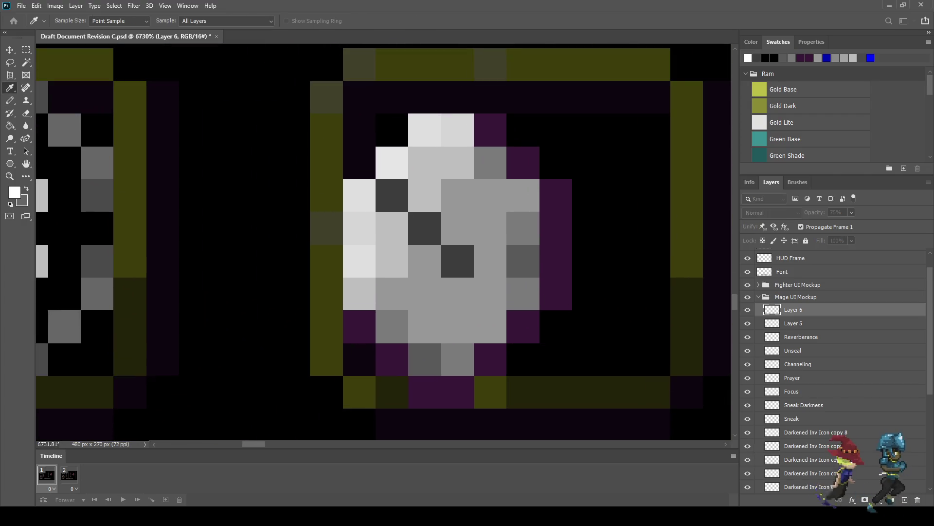
click(391, 196)
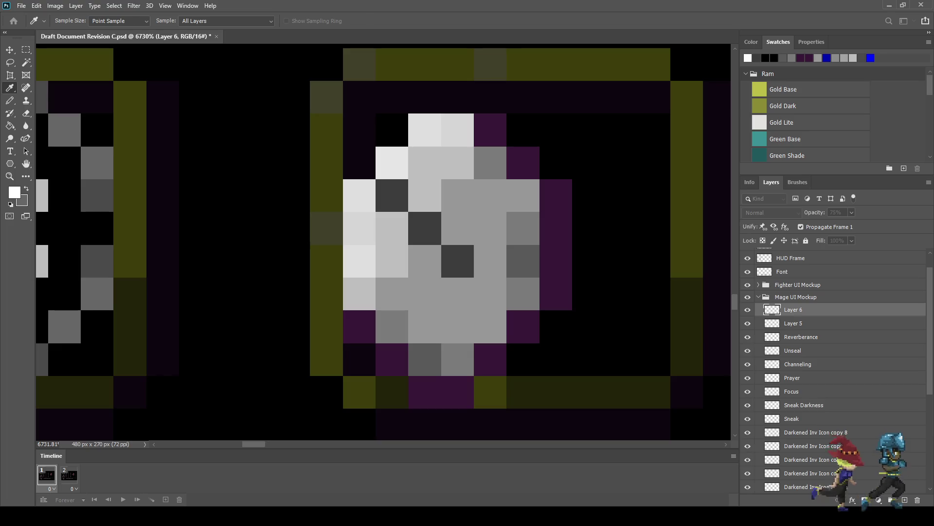
key(b)
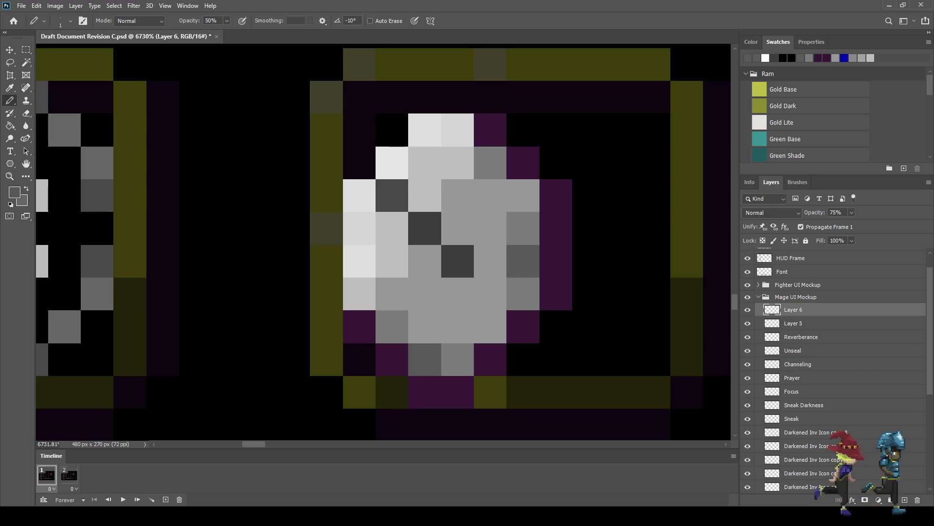
click(424, 229)
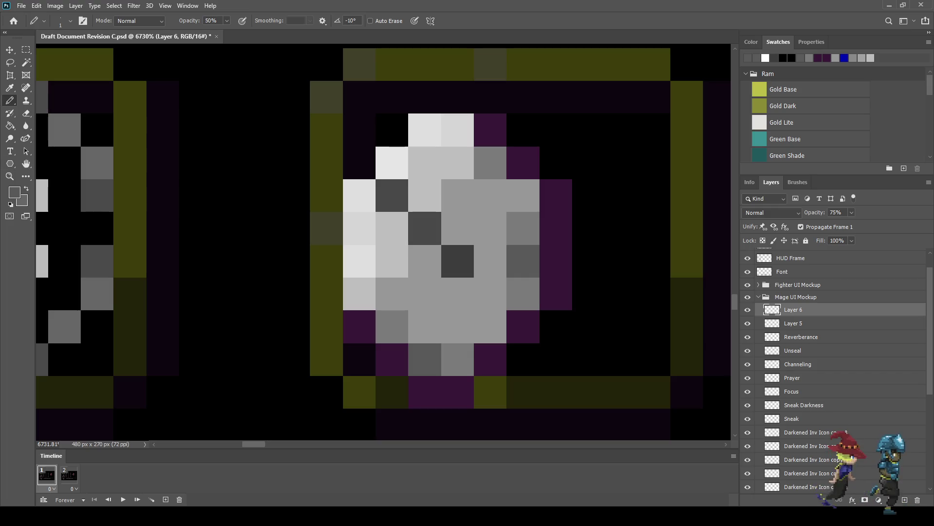
scroll(425, 228, down, 5)
scroll(521, 292, down, 3)
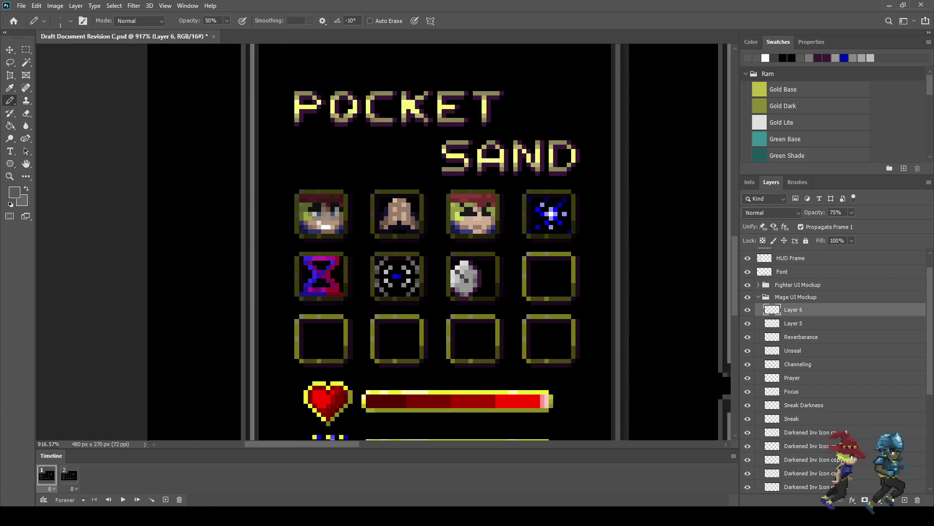
scroll(477, 278, up, 3)
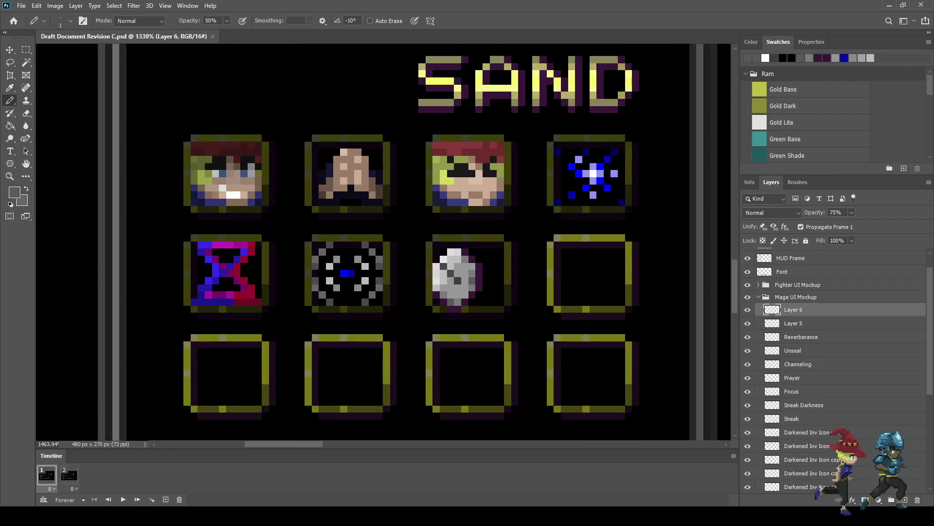
scroll(477, 278, up, 3)
scroll(477, 278, up, 3)
scroll(428, 273, up, 1)
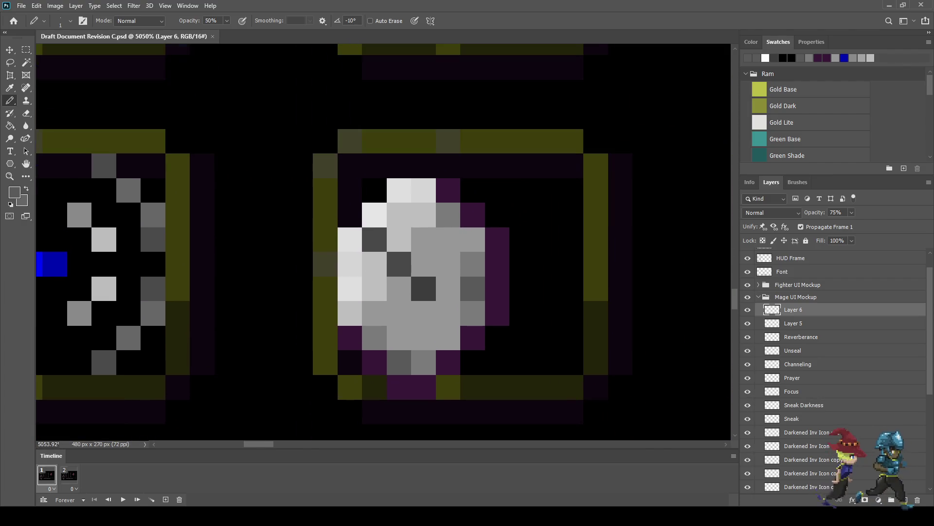
scroll(428, 272, up, 1)
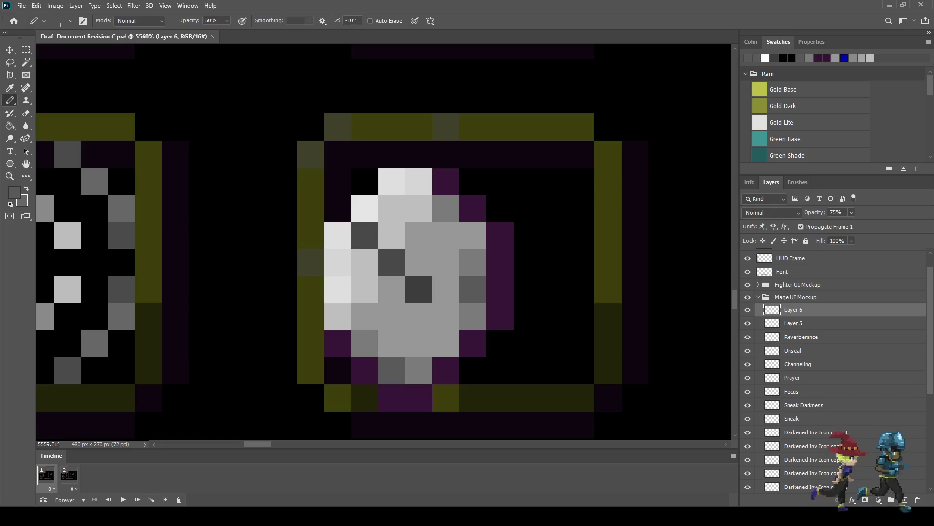
- Toggle the highlight layer off and on to compare, then select Layer 5
click(748, 309)
click(748, 309)
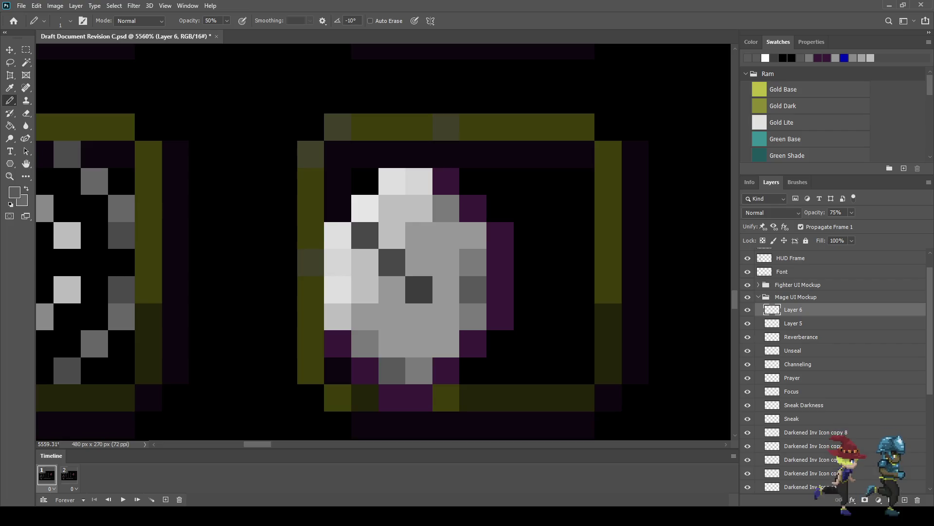
click(793, 323)
- On new Layer 7, paint five purple outline pixels right of and below the moon black at 100% opacity
key(ctrl+shift+alt+n)
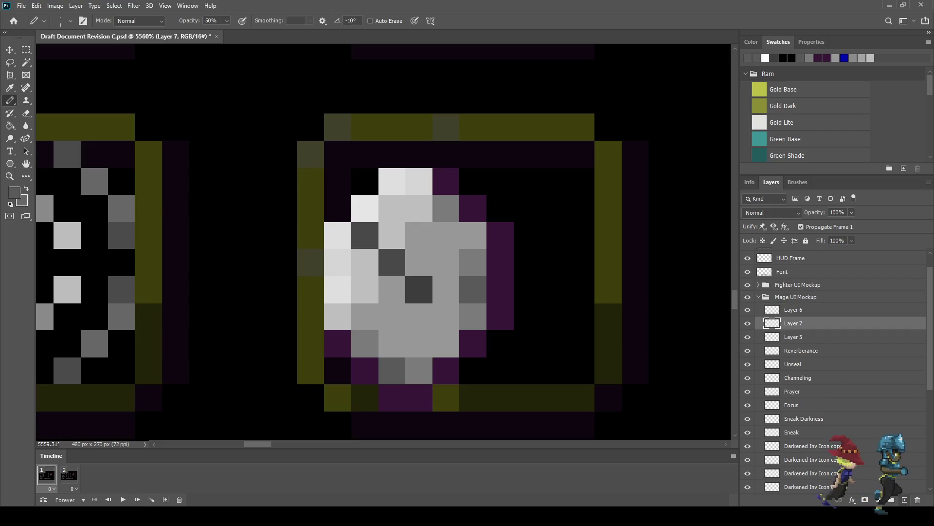
key(i)
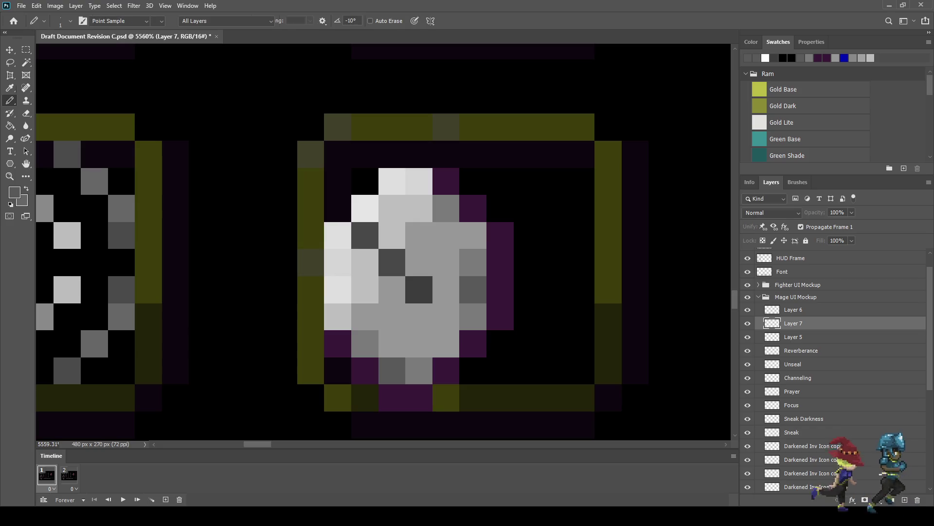
key(b)
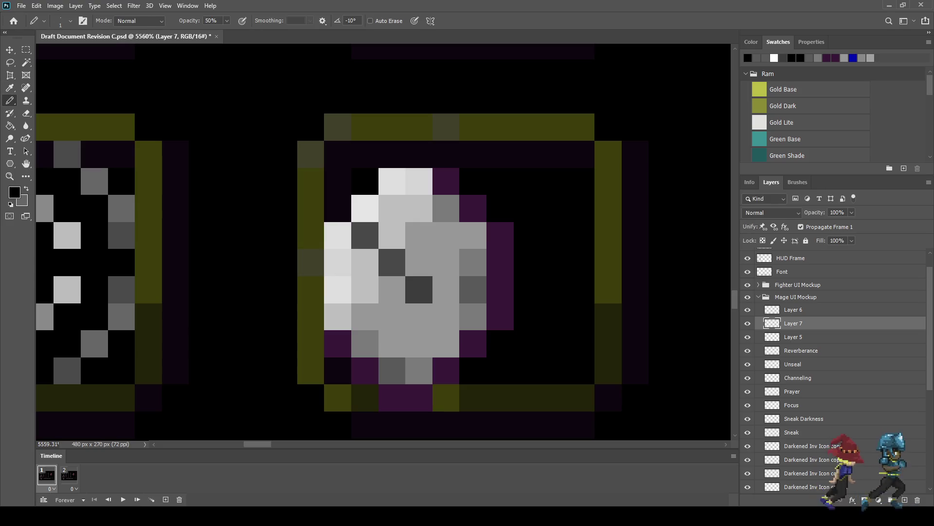
key(0)
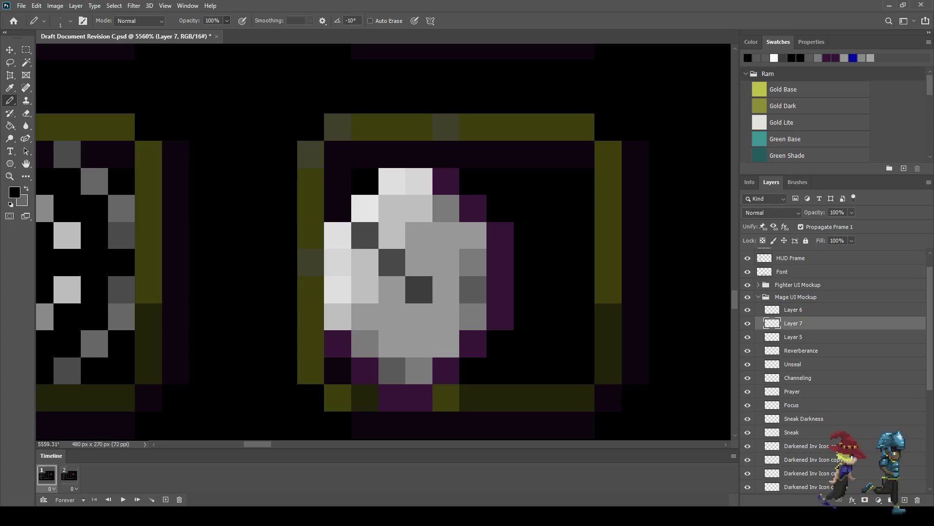
click(500, 290)
click(500, 317)
click(473, 343)
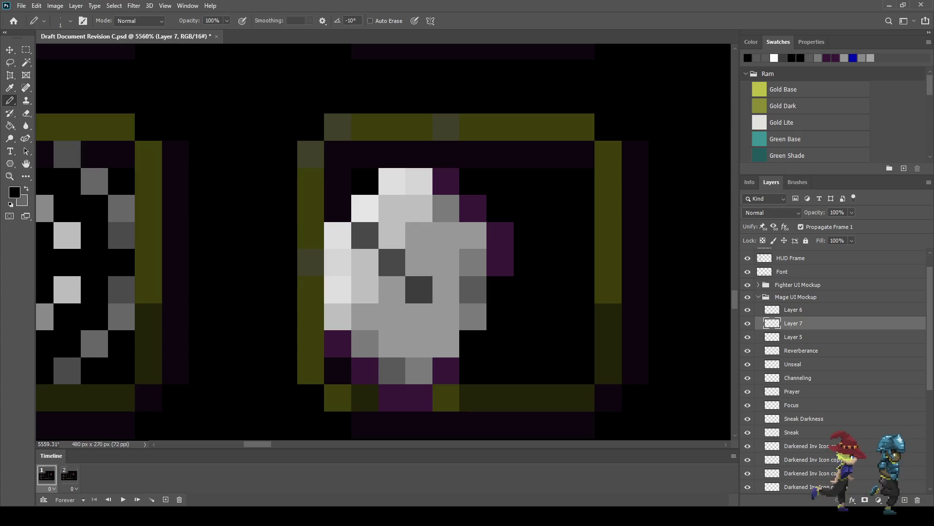
click(446, 371)
click(418, 398)
key(5)
scroll(568, 239, down, 5)
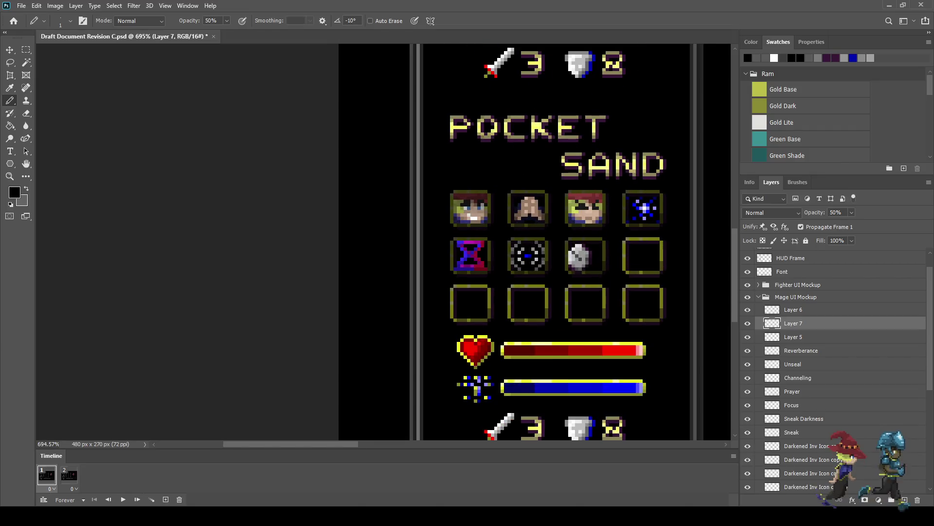
- Save the document
scroll(584, 244, up, 3)
scroll(584, 255, up, 2)
scroll(584, 255, up, 2)
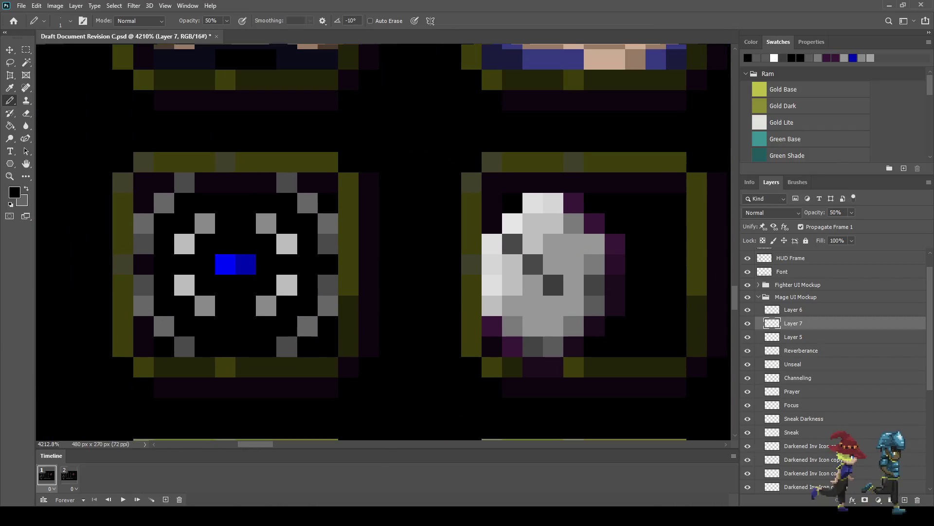
key(ctrl+s)
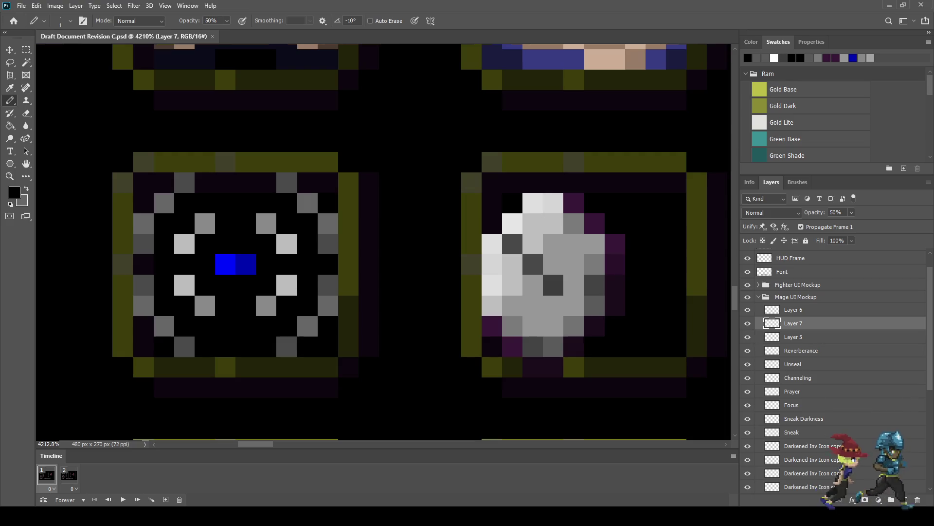
- View at 100% and sample the status bar's bright yellow as the Pencil colour
key(ctrl+1)
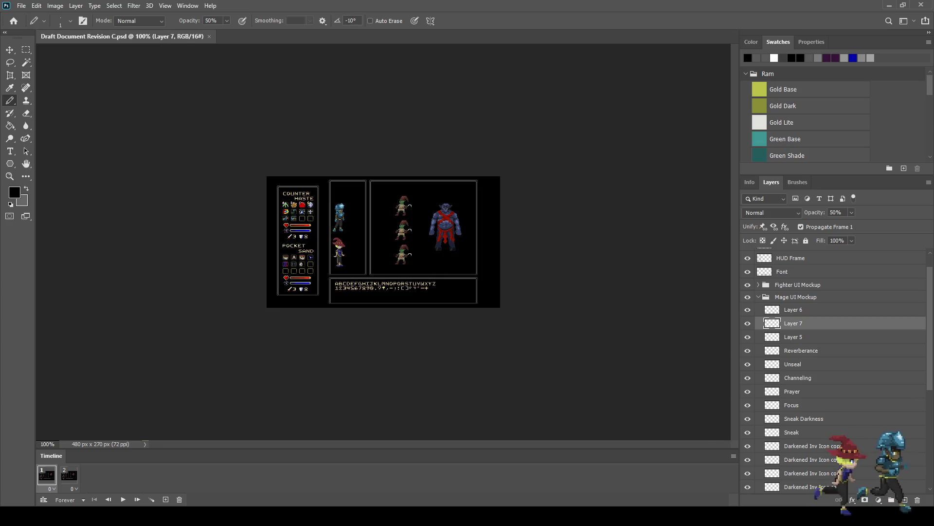
scroll(360, 236, up, 8)
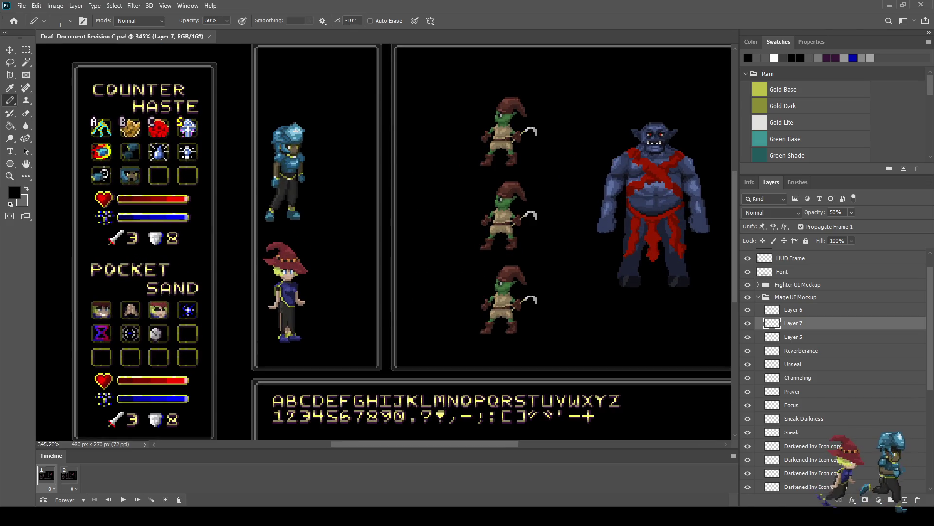
scroll(123, 426, up, 10)
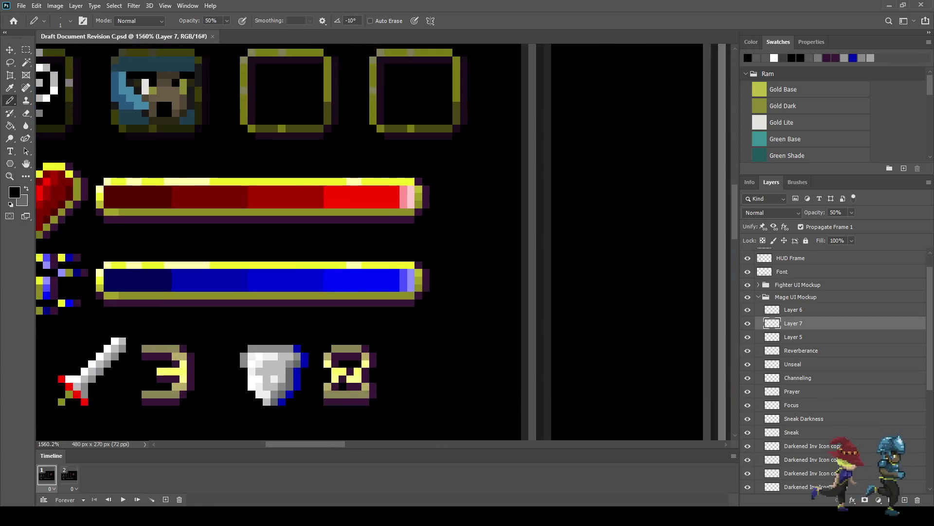
key(i)
click(261, 274)
scroll(262, 248, down, 8)
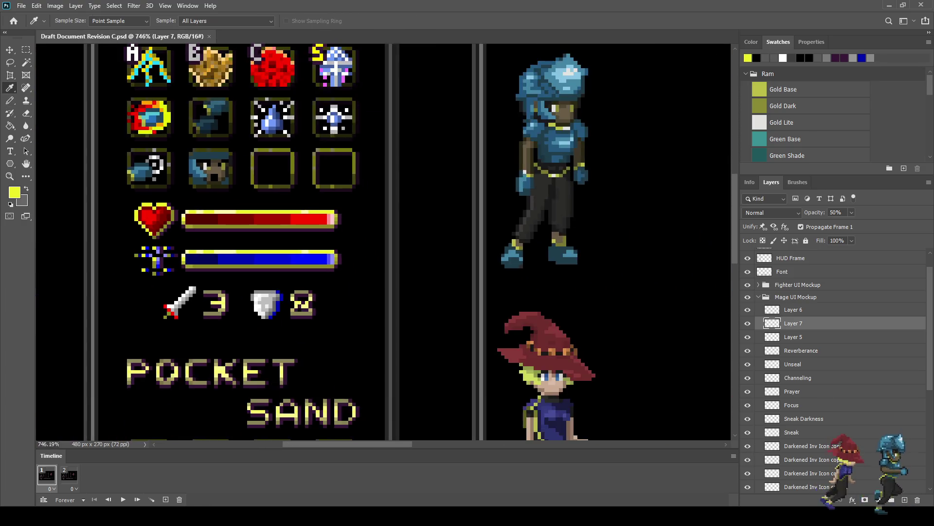
key(b)
- Select Layers 5, 6 and 7 together in the Layers panel
scroll(131, 253, up, 8)
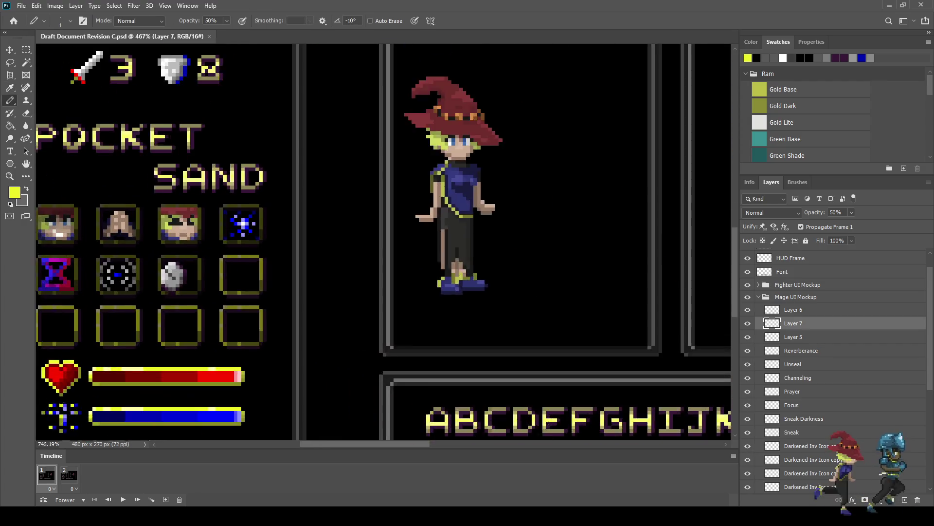
scroll(151, 275, up, 3)
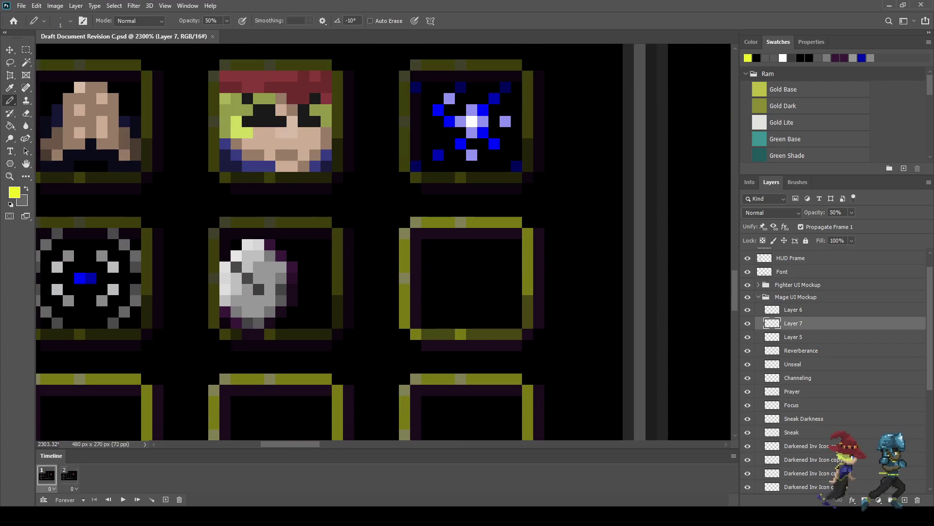
key(alt+bracketright)
key(shift+alt+bracketleft)
key(shift+alt+bracketleft)
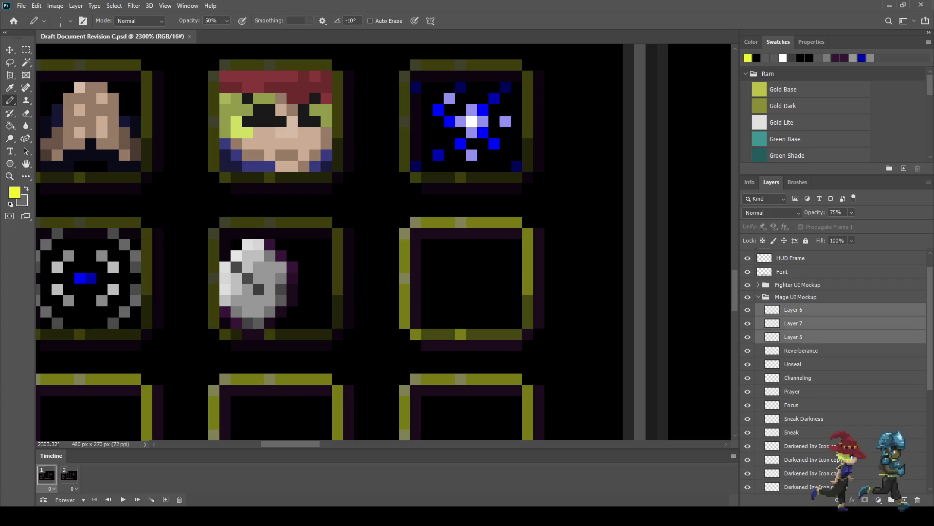
- Merge the three selected stone layers into one Layer 6 with Ctrl+E and save
key(ctrl+e)
key(ctrl+s)
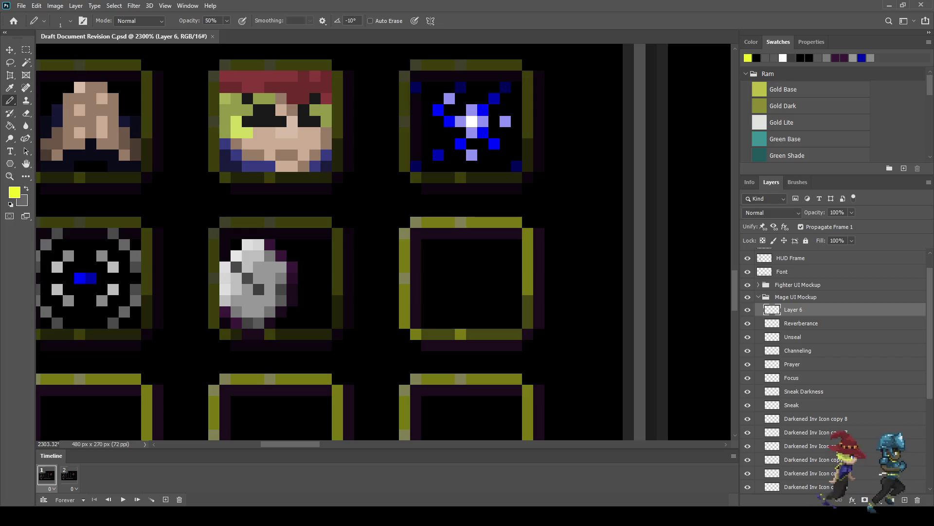
scroll(273, 274, up, 3)
scroll(273, 274, up, 2)
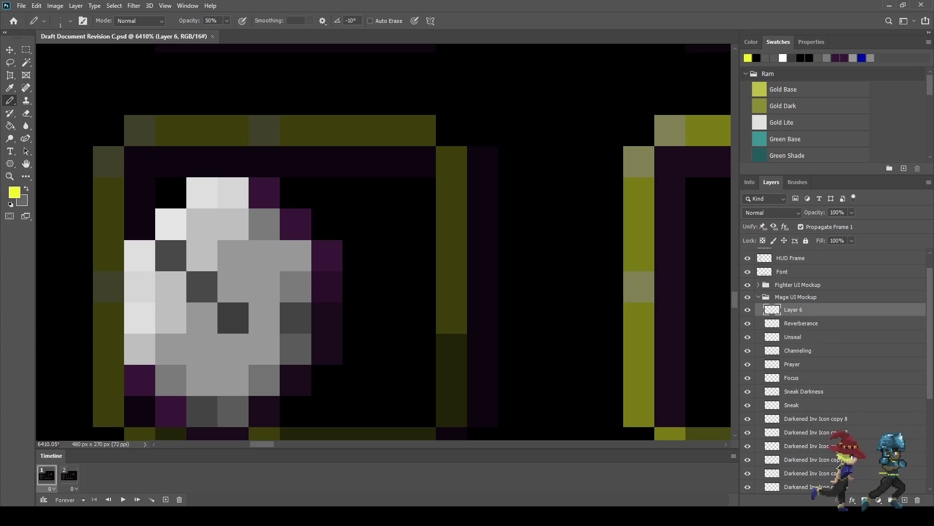
- Try olive pixels along the moon icon's right edge, then undo them
click(296, 192)
click(327, 224)
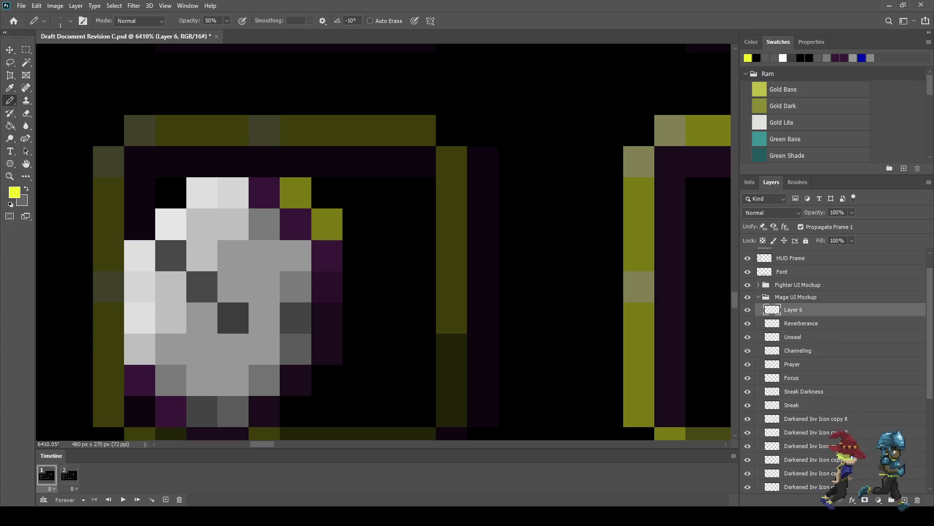
drag(358, 255, 358, 349)
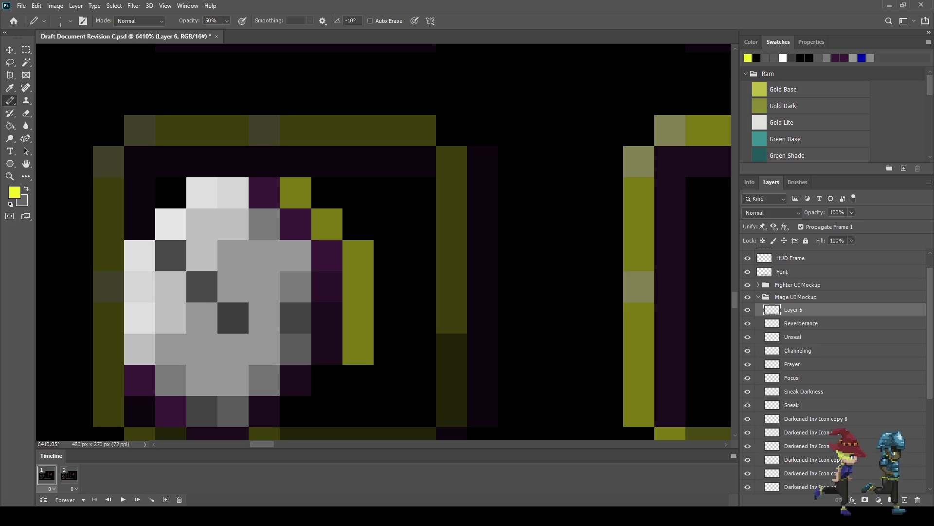
click(327, 379)
click(296, 411)
scroll(288, 350, down, 2)
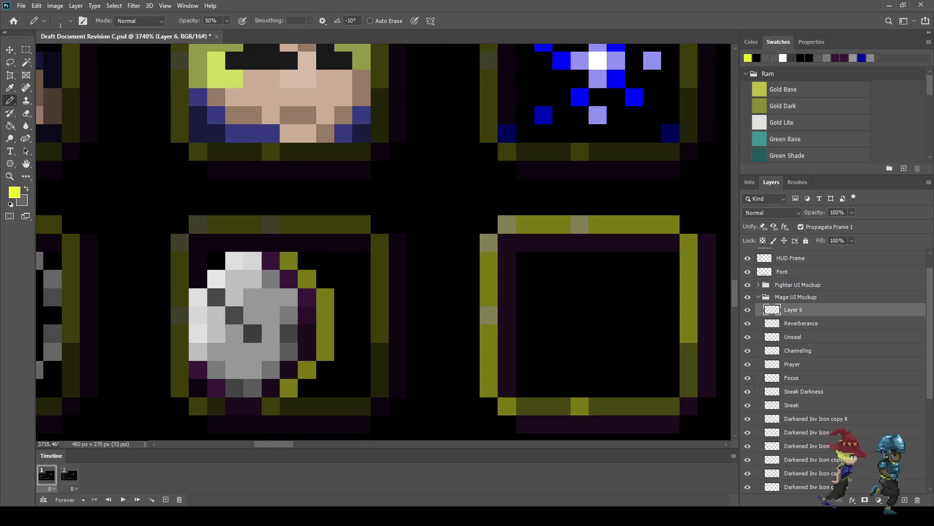
scroll(287, 350, down, 3)
scroll(239, 317, down, 1)
scroll(239, 317, down, 3)
scroll(238, 317, up, 3)
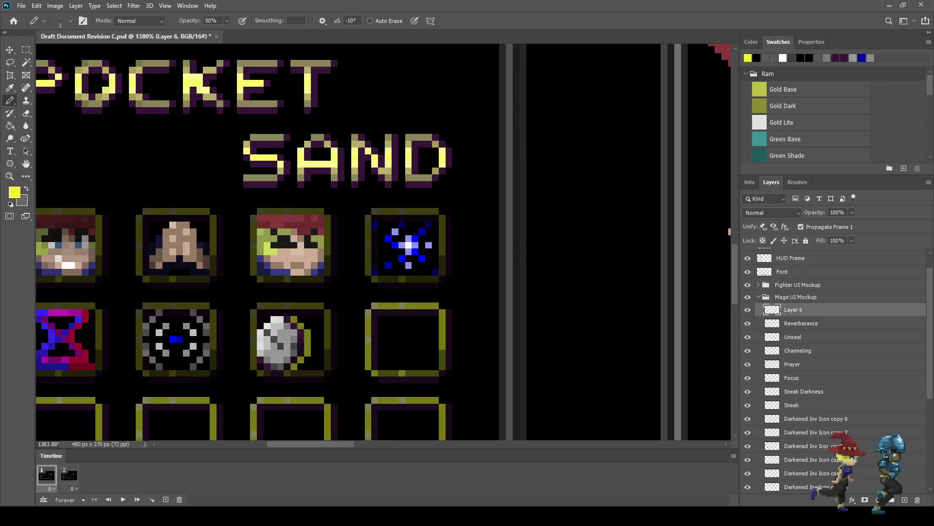
scroll(238, 316, up, 2)
scroll(309, 332, up, 2)
key(ctrl+z)
key(ctrl+z)
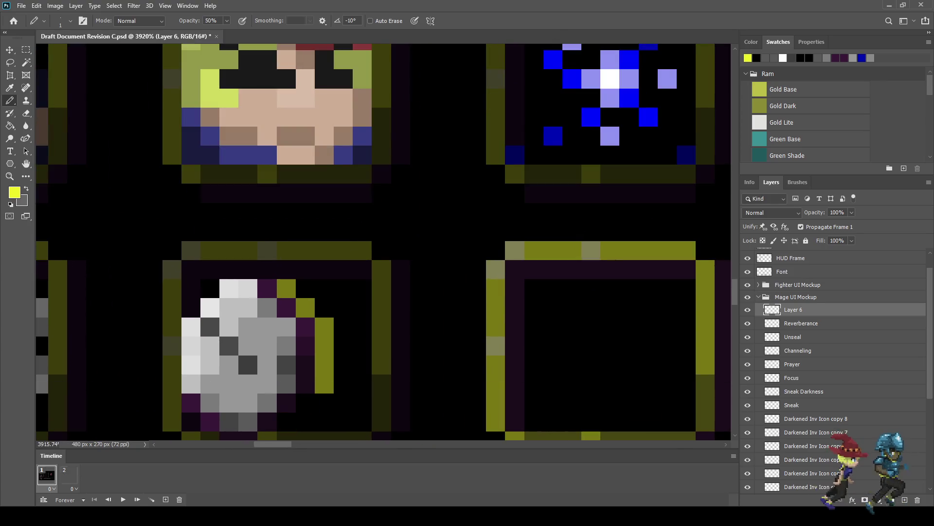
key(ctrl+z)
key(ctrl+z)
key(ctrl+z)
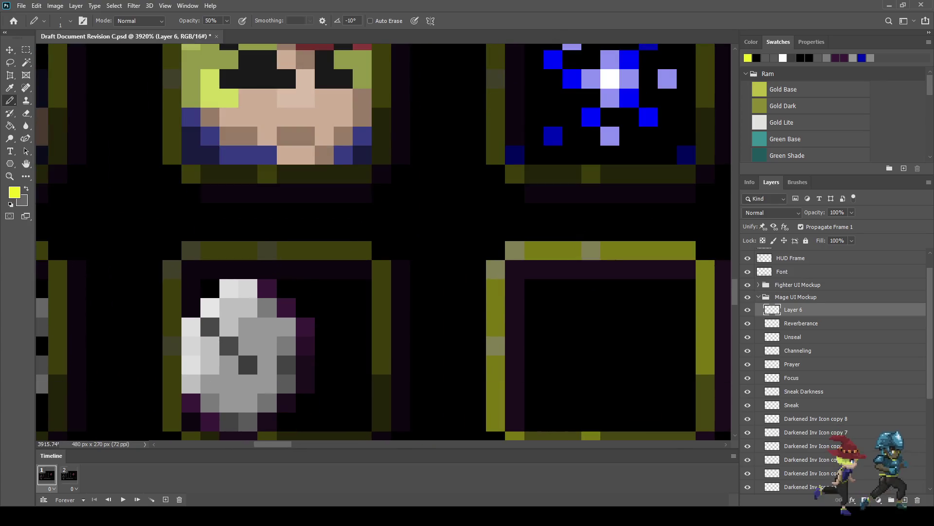
- Try an olive cross shape beside the moon, then undo it
click(324, 308)
click(343, 288)
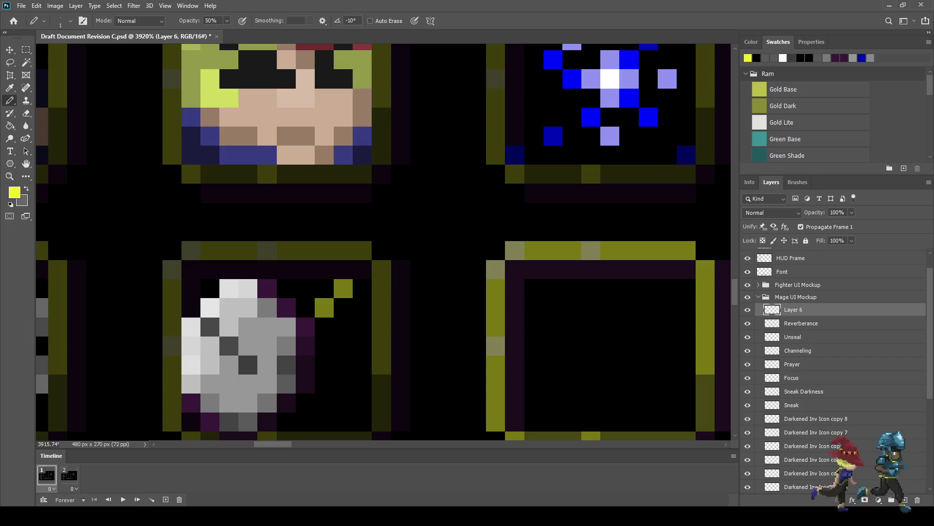
click(343, 270)
click(362, 308)
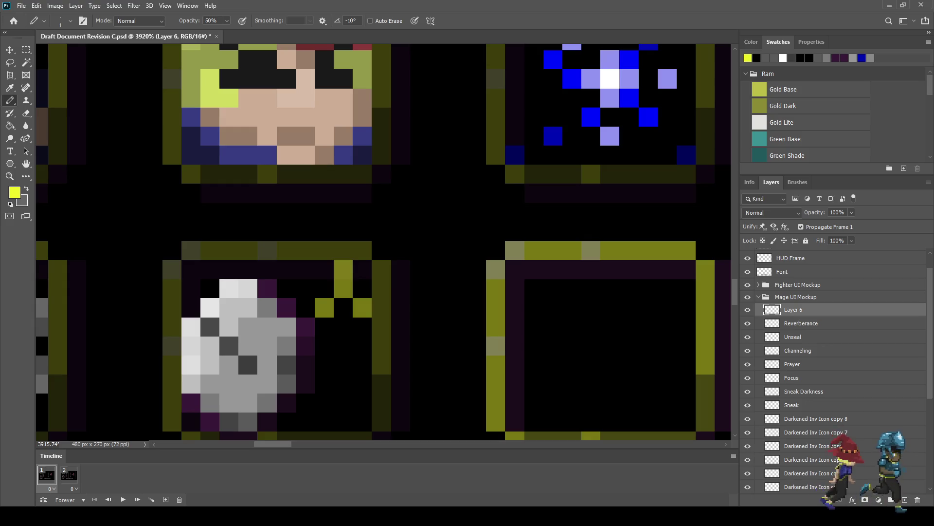
drag(343, 308, 344, 403)
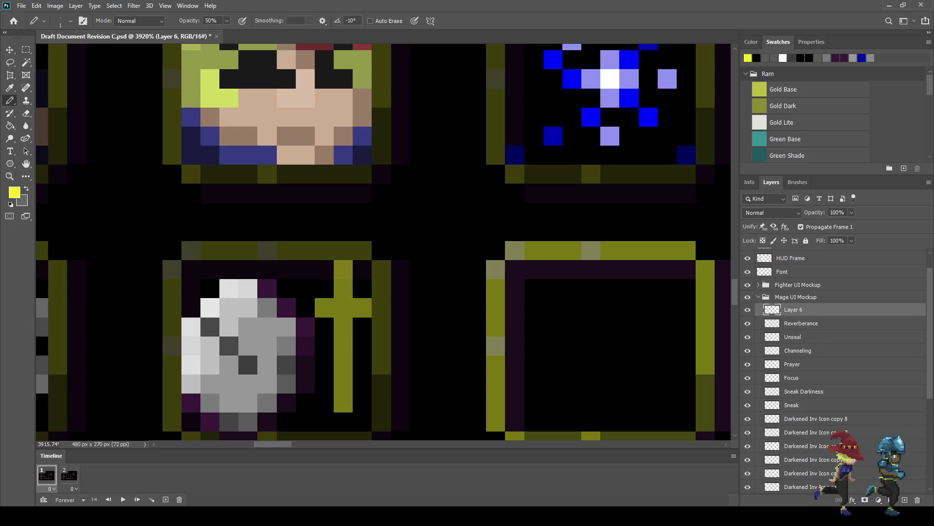
click(324, 326)
click(305, 327)
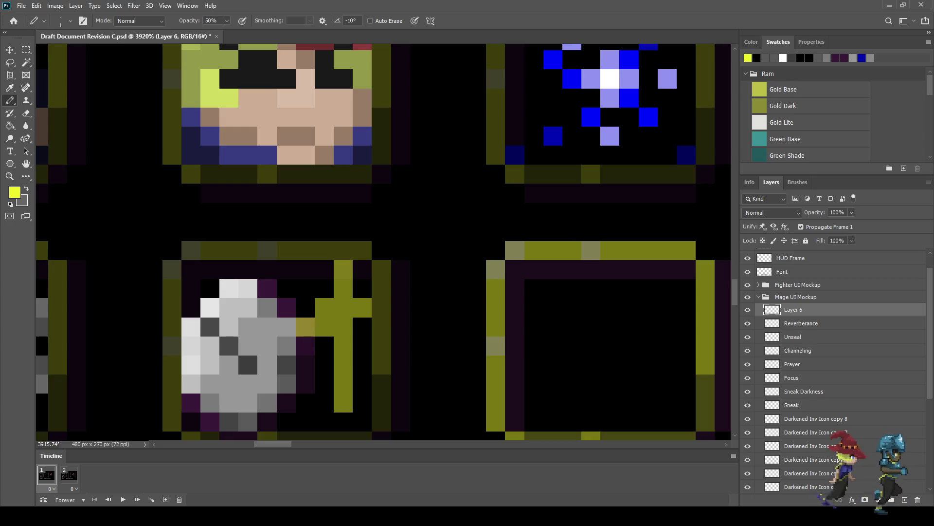
click(362, 326)
click(381, 327)
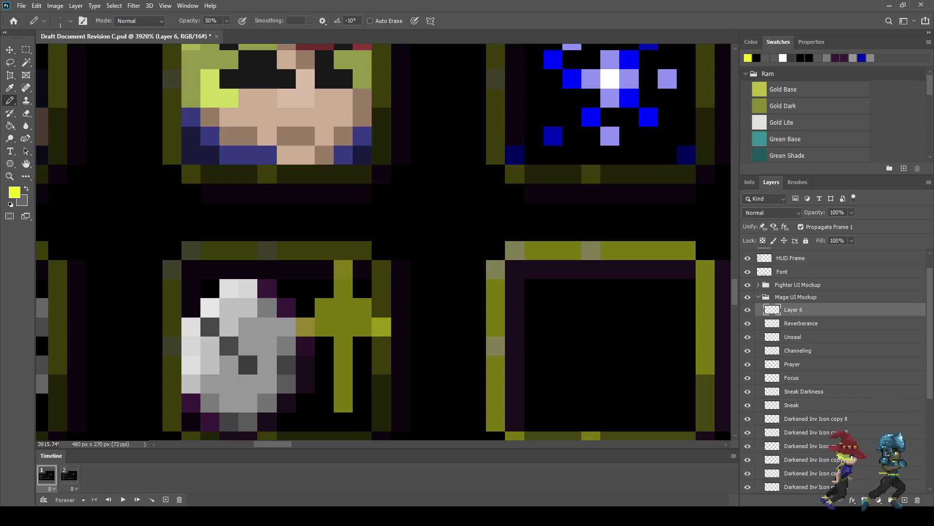
scroll(246, 349, down, 3)
scroll(246, 348, up, 1)
scroll(398, 330, up, 1)
key(ctrl+z)
key(ctrl+z)
key(ctrl+z)
key(ctrl+z)
key(ctrl+z)
key(ctrl+z)
key(ctrl+z)
key(ctrl+z)
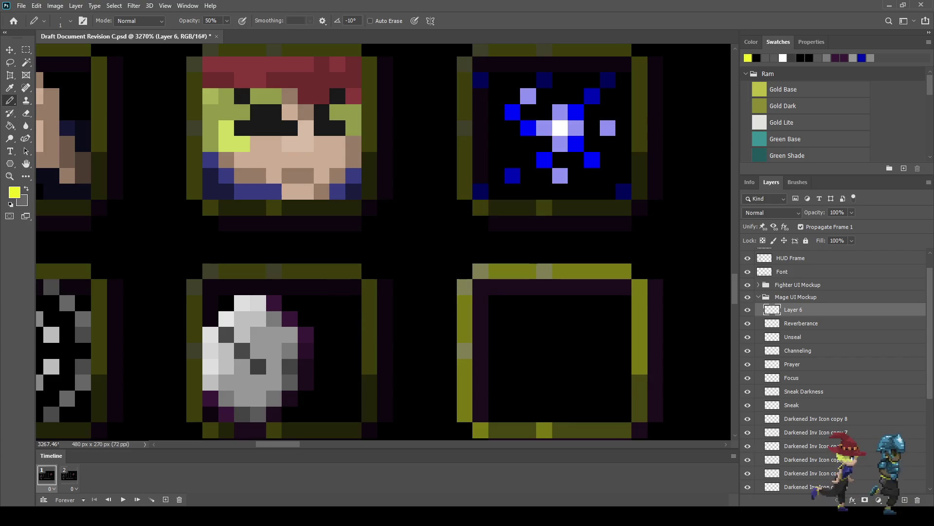
- Set painting opacity to 100%, save, and add an empty Layer 7 above Layer 6
key(0)
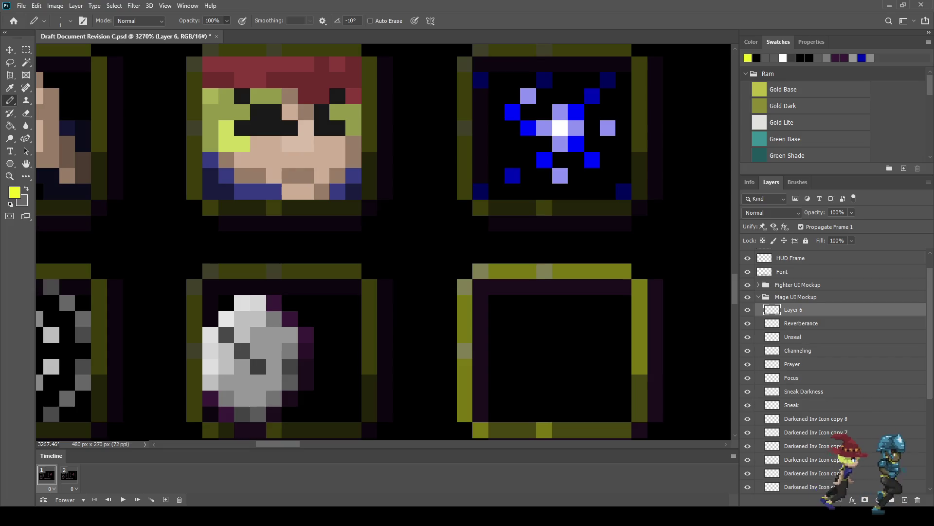
key(ctrl+s)
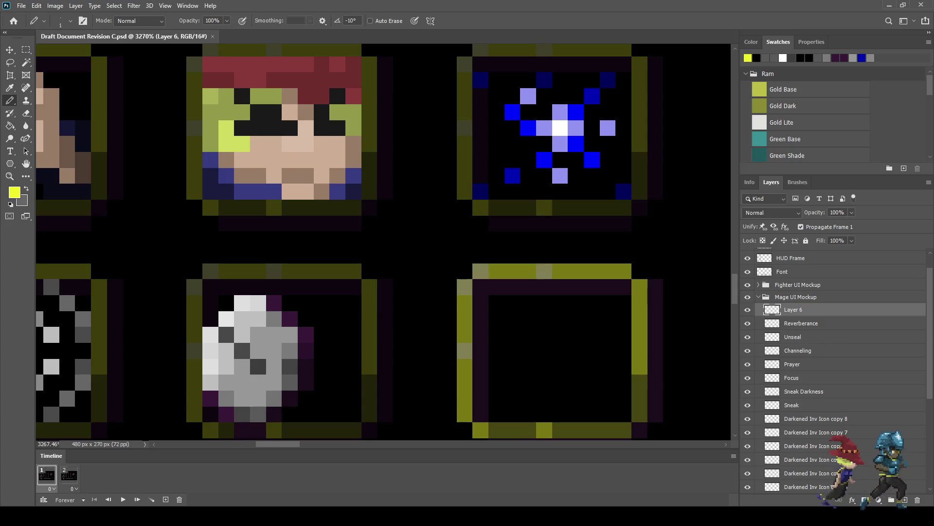
key(ctrl+shift+alt+n)
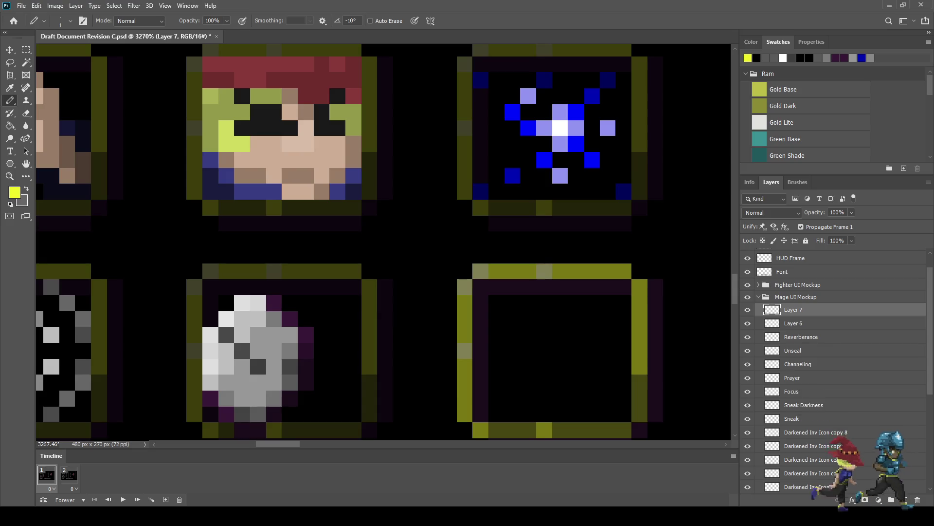
- Paint a yellow pixel up arrow: a chevron head over a vertical stem
scroll(323, 329, up, 3)
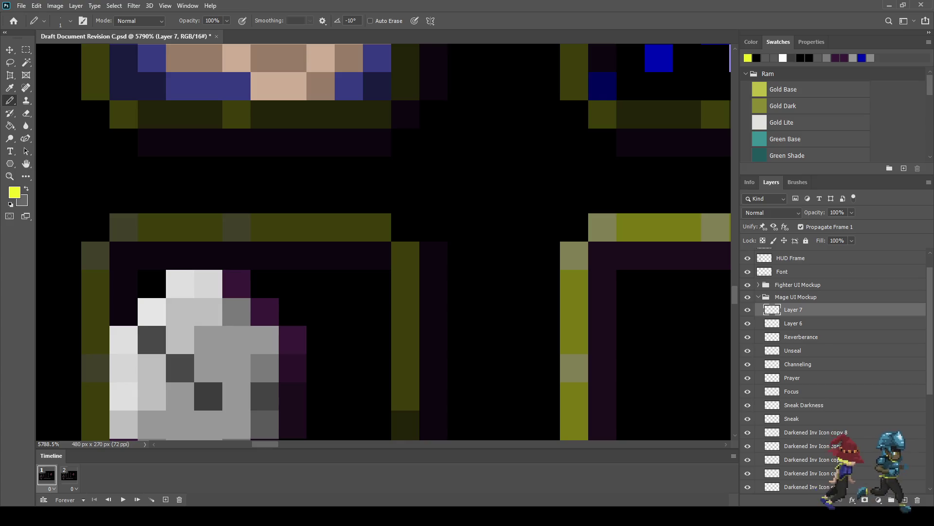
click(348, 228)
click(320, 255)
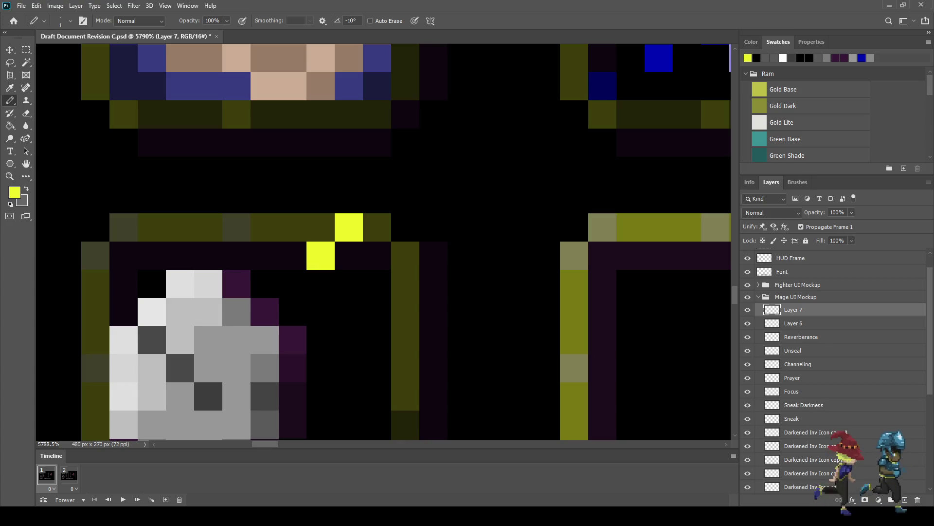
click(293, 283)
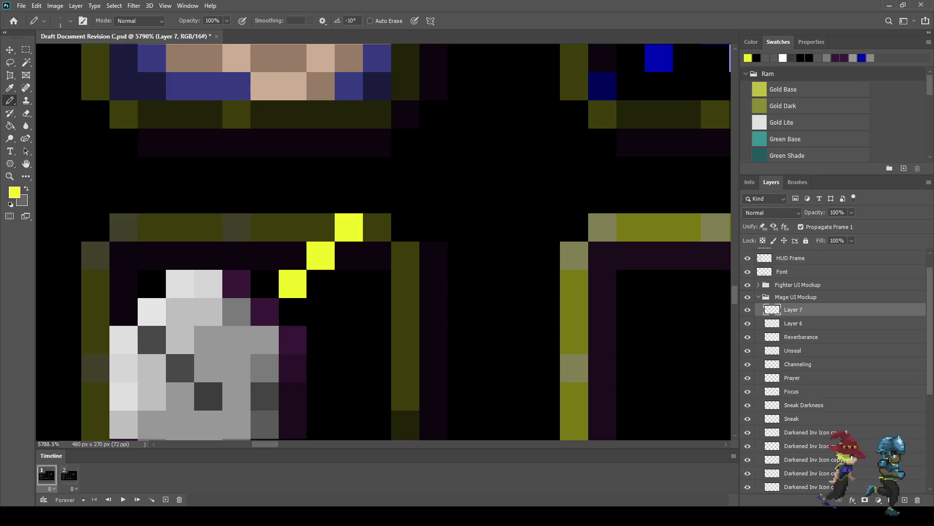
click(376, 256)
click(406, 284)
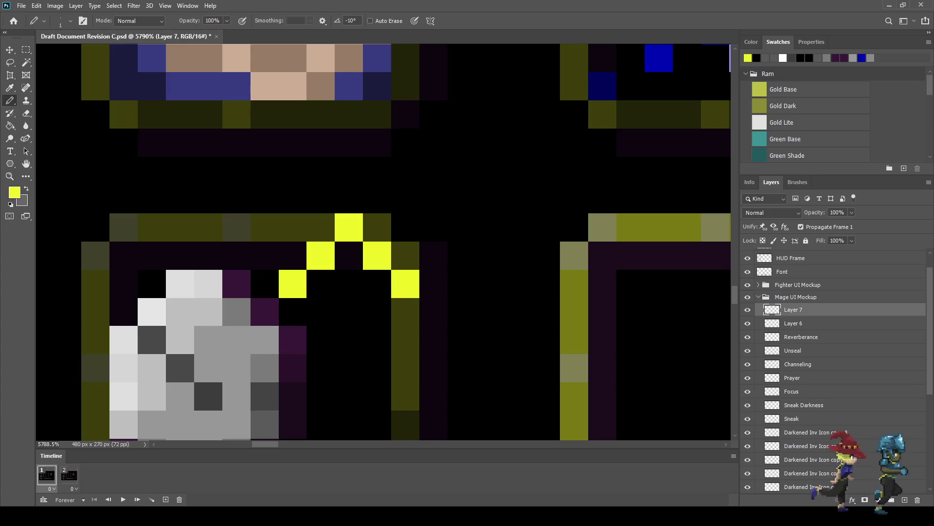
click(348, 311)
click(349, 340)
drag(349, 339, 370, 178)
click(370, 206)
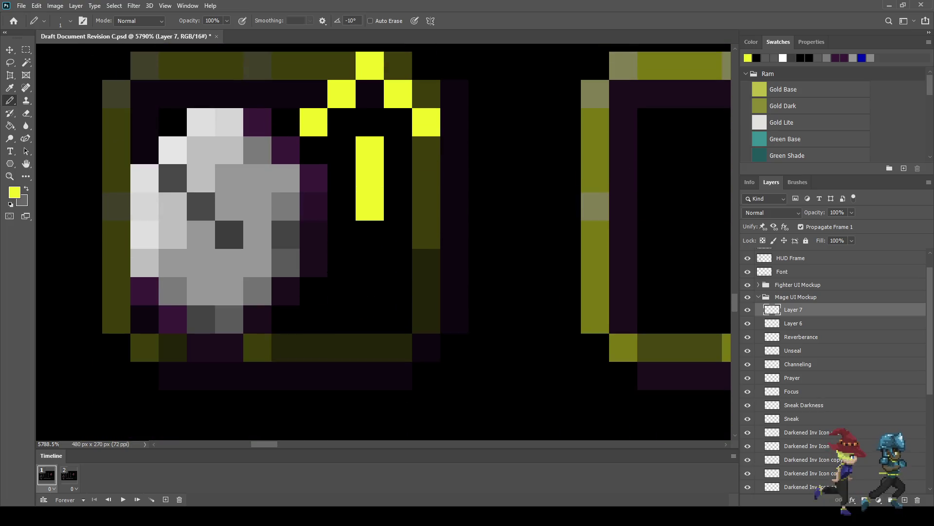
click(370, 263)
- Free-transform the yellow arrow into place beside the stone and commit it
scroll(365, 313, down, 8)
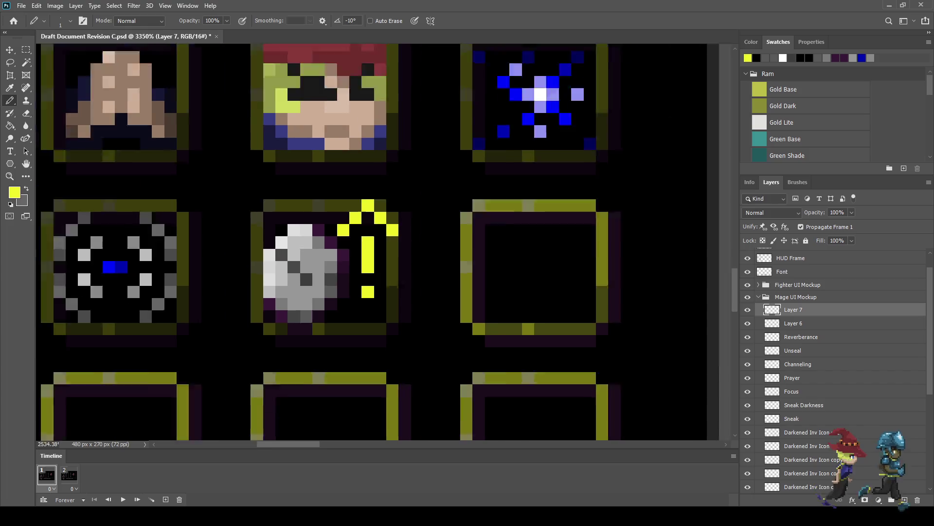
scroll(366, 314, down, 2)
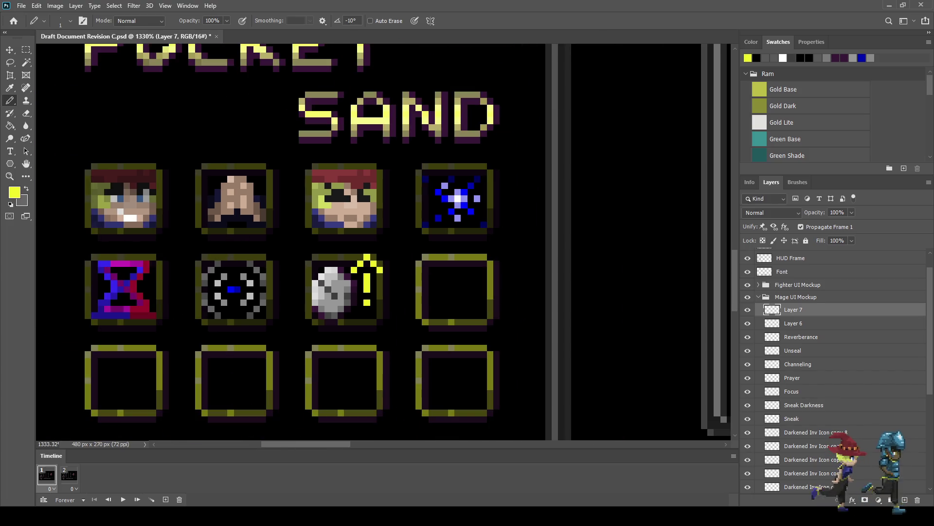
key(ctrl+t)
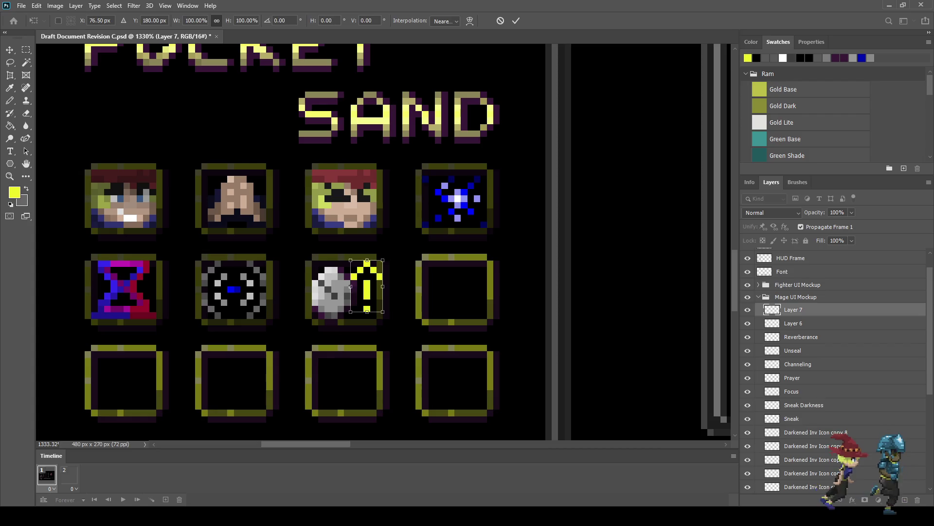
key(Return)
scroll(377, 301, up, 2)
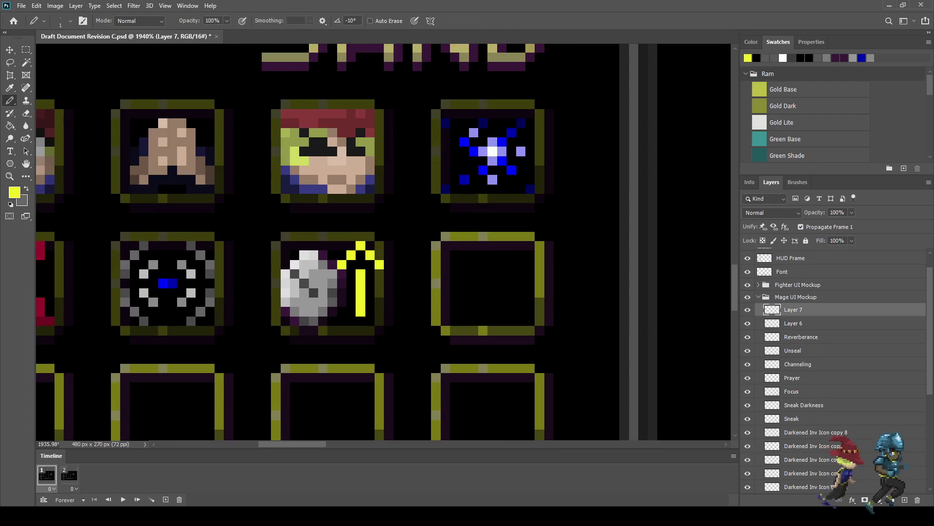
- Fill the gap at the top of the arrow's shaft with yellow pixels
click(360, 255)
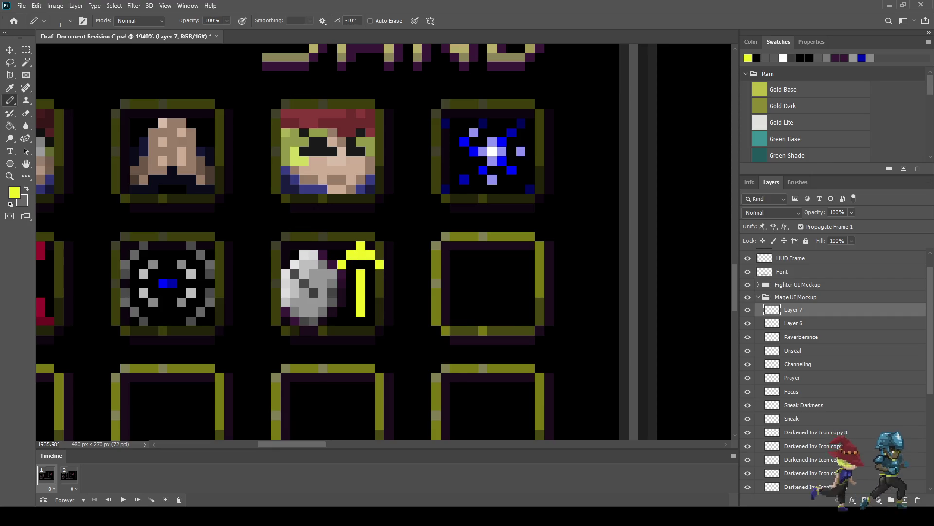
key(ctrl+z)
click(360, 265)
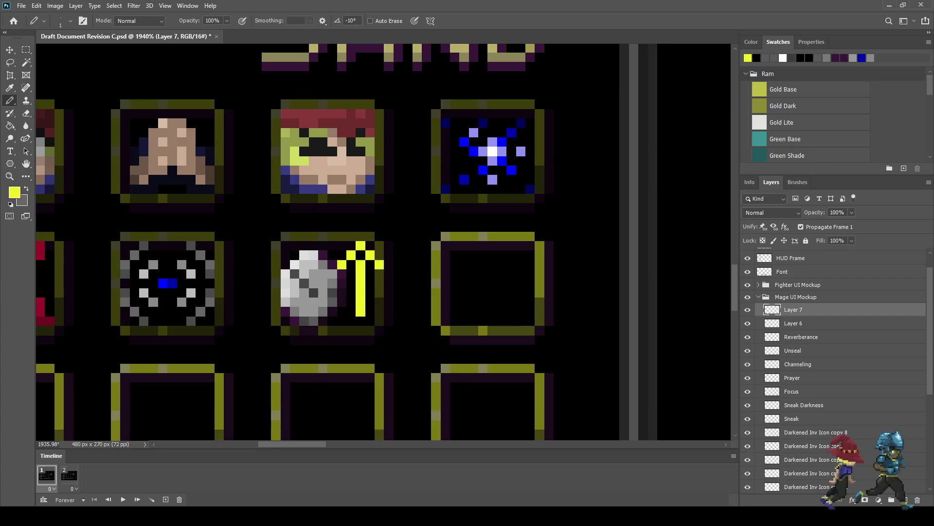
click(360, 254)
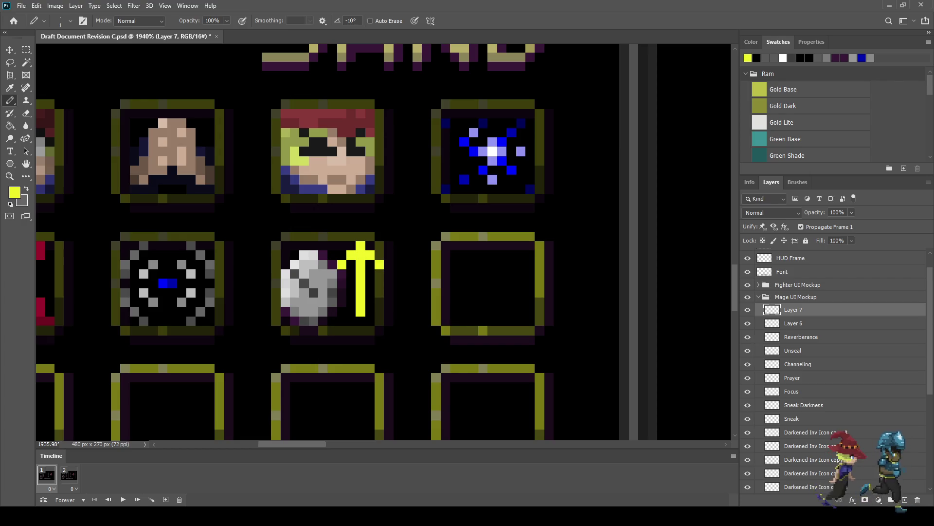
- Sample white and paint highlight pixels on the arrow's tip and left arm
key(i)
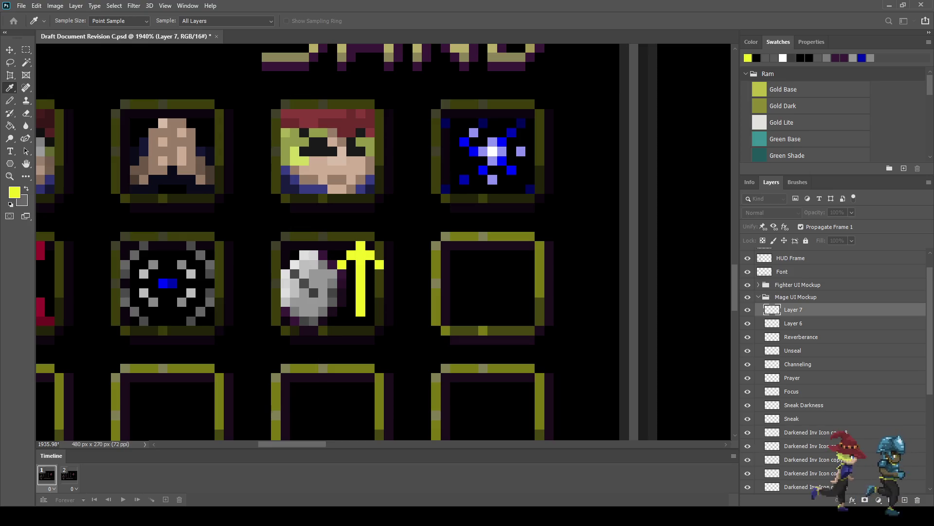
key(b)
click(361, 245)
click(351, 254)
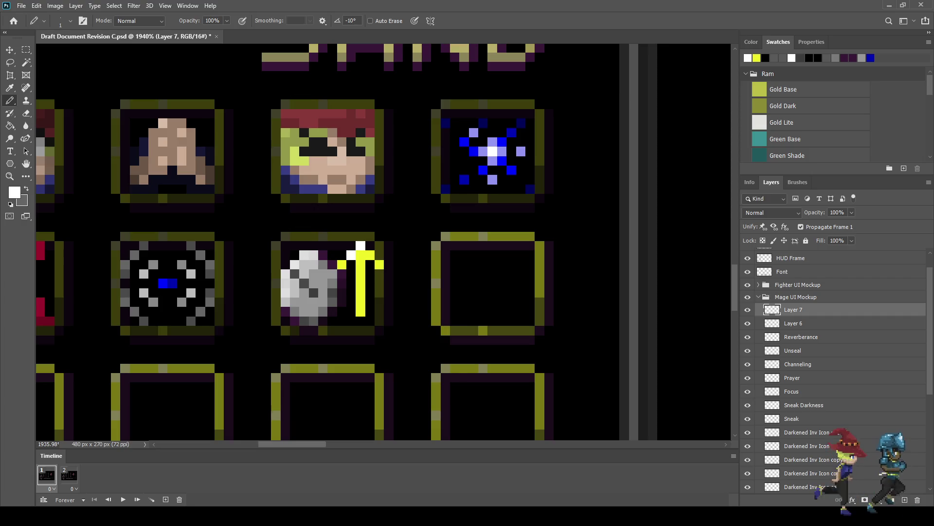
click(341, 264)
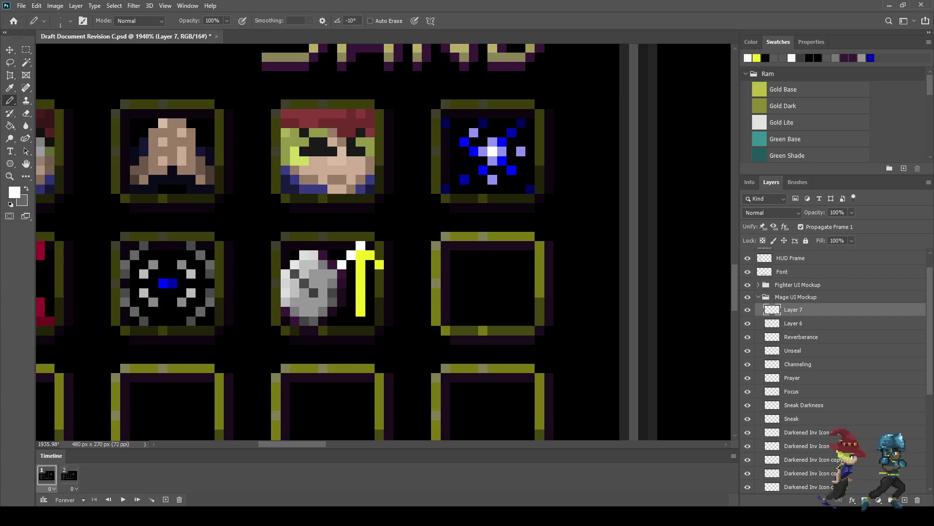
- Sample olive-gold and darken the shaft and right-arm pixels of the arrow
key(i)
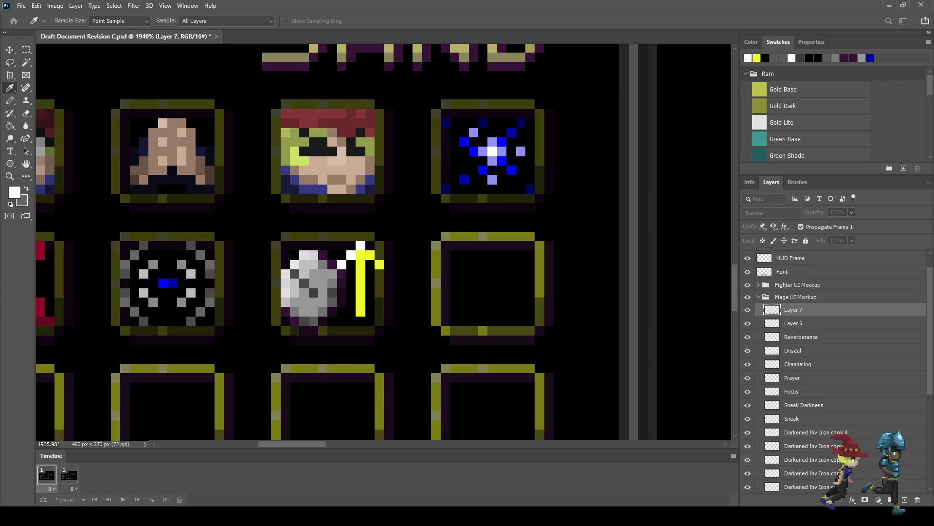
key(b)
click(361, 311)
click(361, 301)
click(361, 293)
click(360, 274)
click(379, 265)
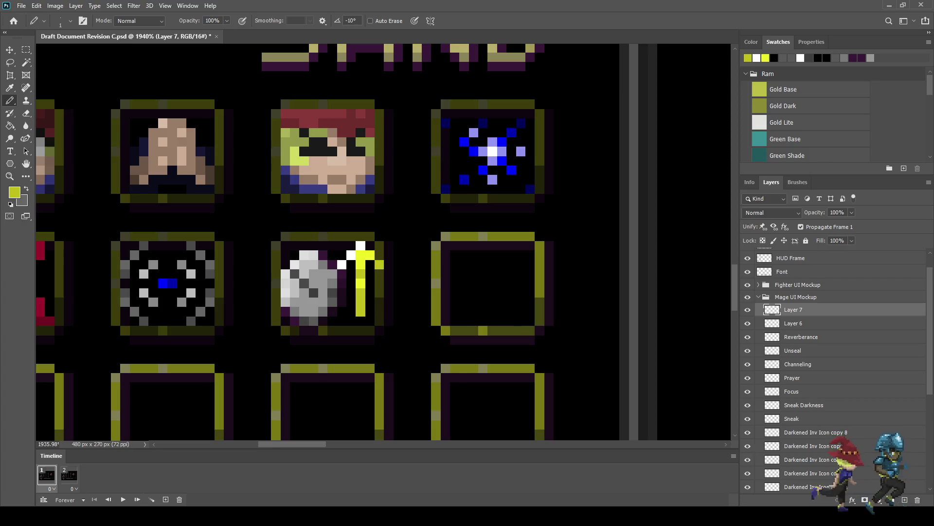
- Sample a darker gold and deepen the two lower shaft pixels
key(alt)
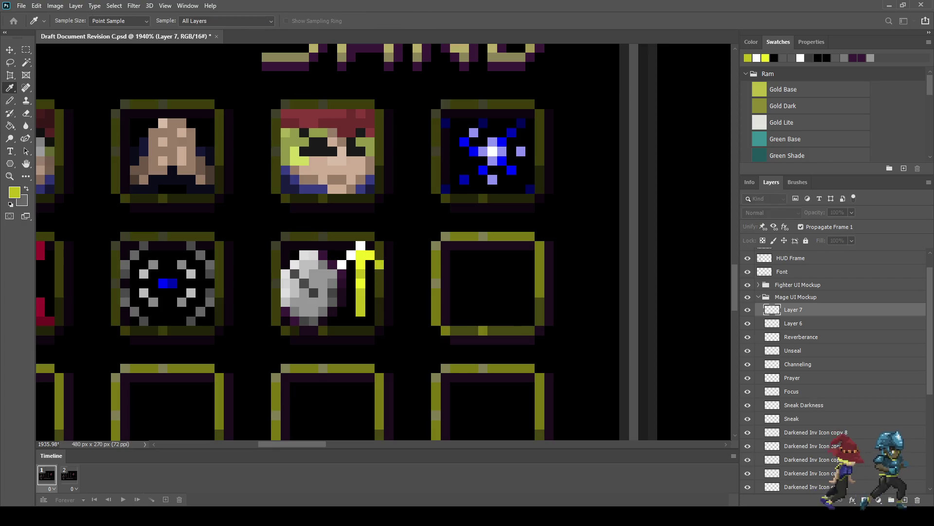
alt+click(361, 301)
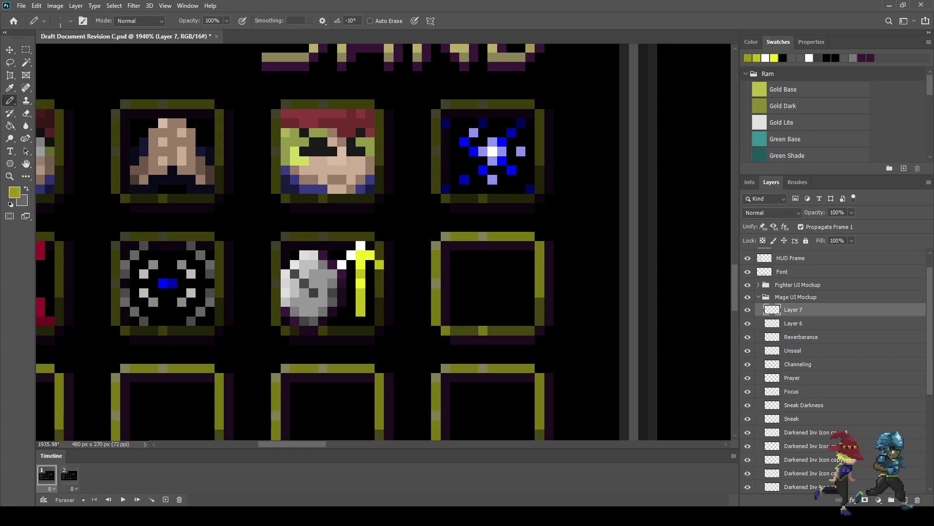
click(361, 312)
click(361, 302)
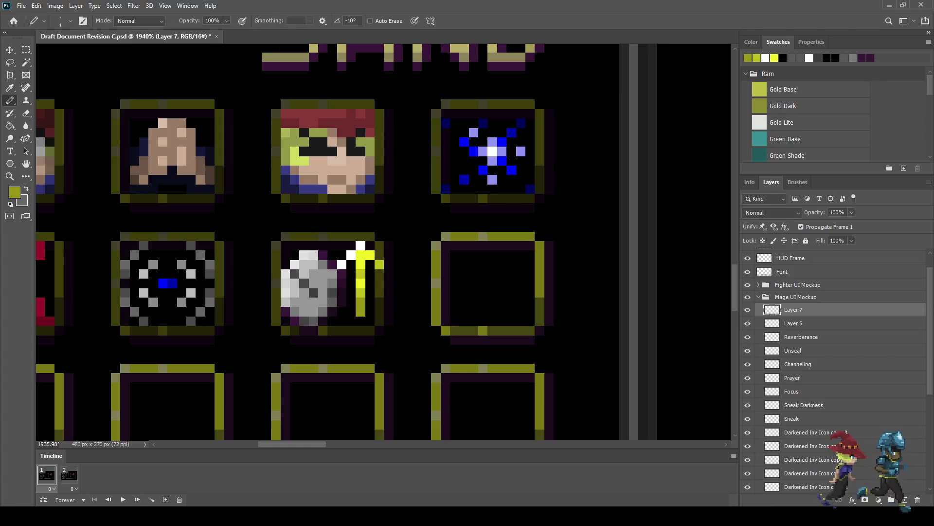
scroll(416, 296, down, 3)
scroll(416, 296, down, 2)
scroll(416, 296, down, 1)
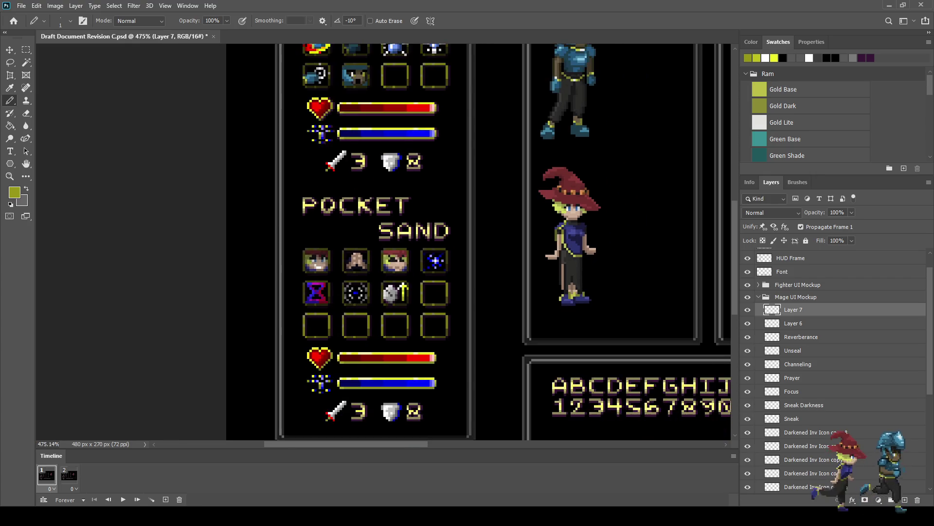
- Save the document
scroll(416, 294, up, 3)
scroll(415, 294, up, 2)
scroll(415, 294, up, 1)
scroll(415, 294, up, 1)
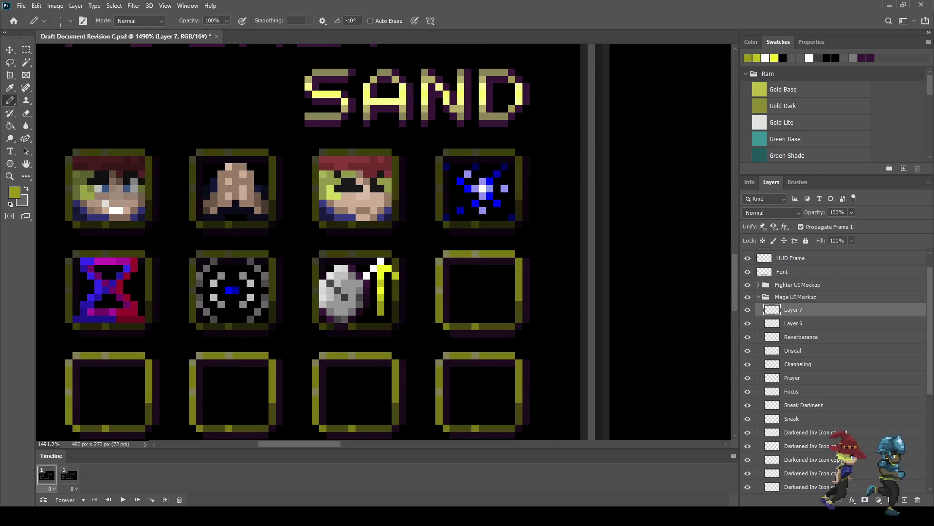
key(ctrl+s)
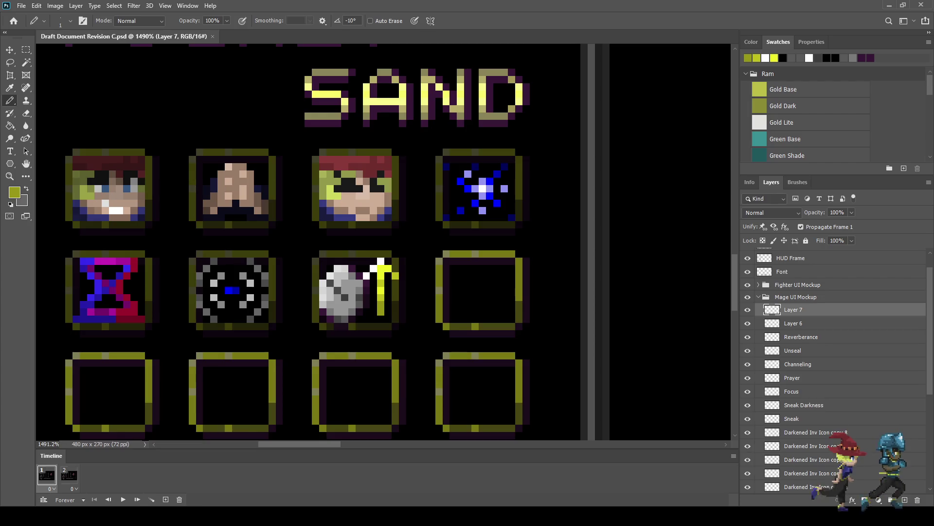
- Duplicate Layer 6 and Layer 7 and shift the copied icon into the fourth slot
click(793, 323)
shift+click(794, 310)
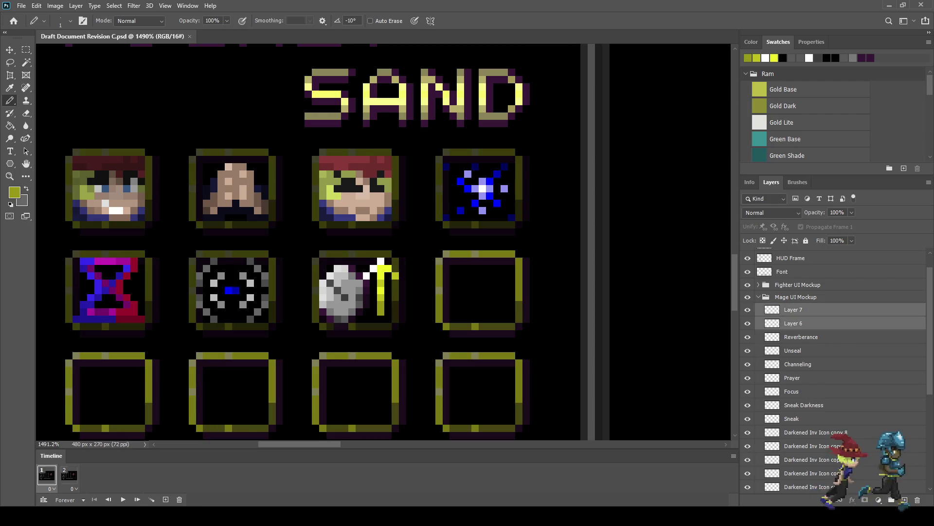
key(ctrl+j)
key(ctrl+t)
key(shift+Right)
key(shift+Right)
key(shift+Left)
key(shift+Right)
key(Left)
key(Left)
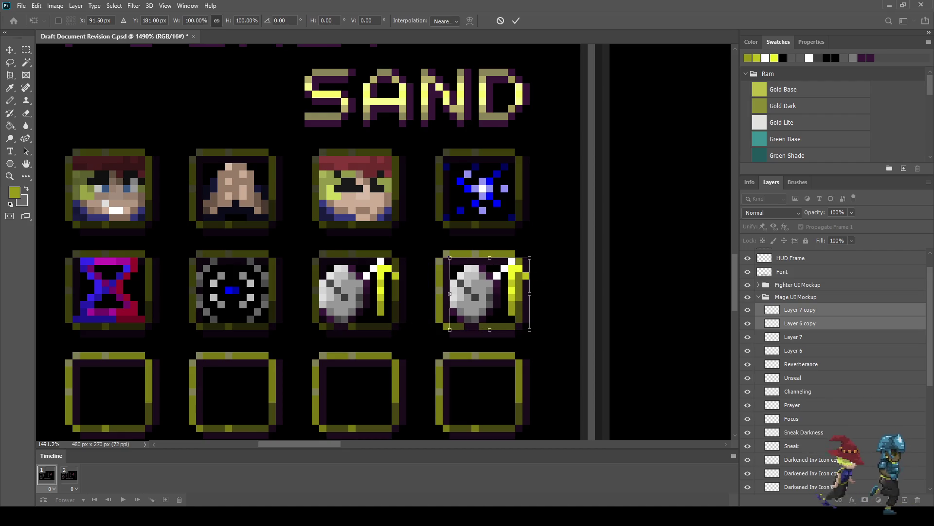
key(Return)
key(b)
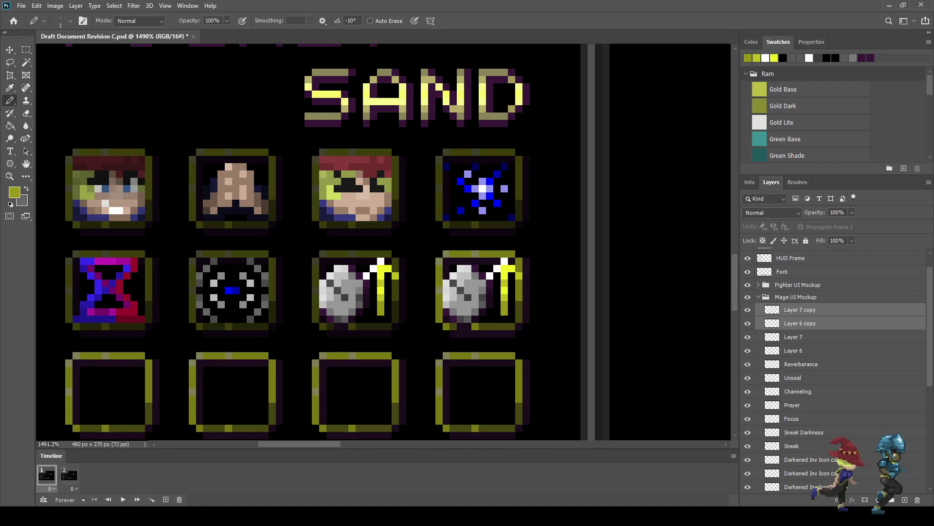
- Duplicate the Darkened Inv Icon copy 8 slot background, align it under the new icon, and save
click(808, 459)
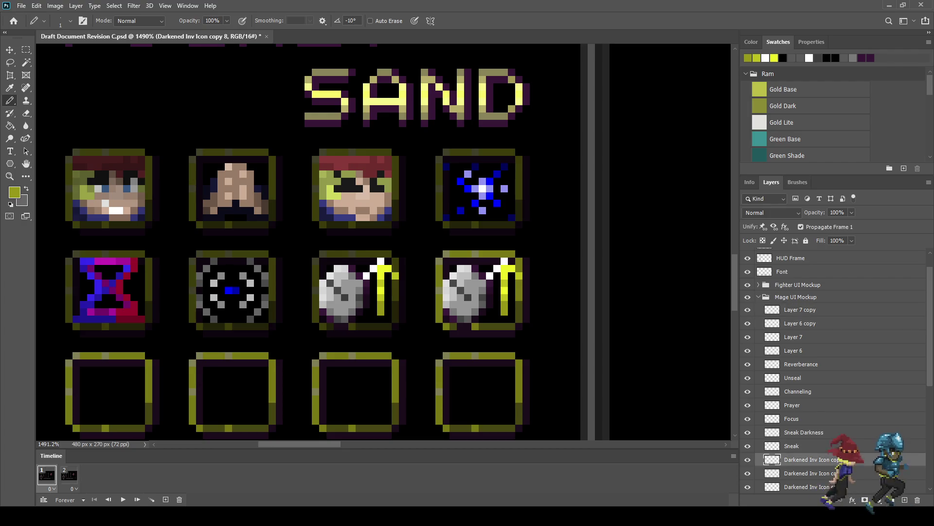
key(ctrl+j)
key(ctrl+t)
key(shift+Right)
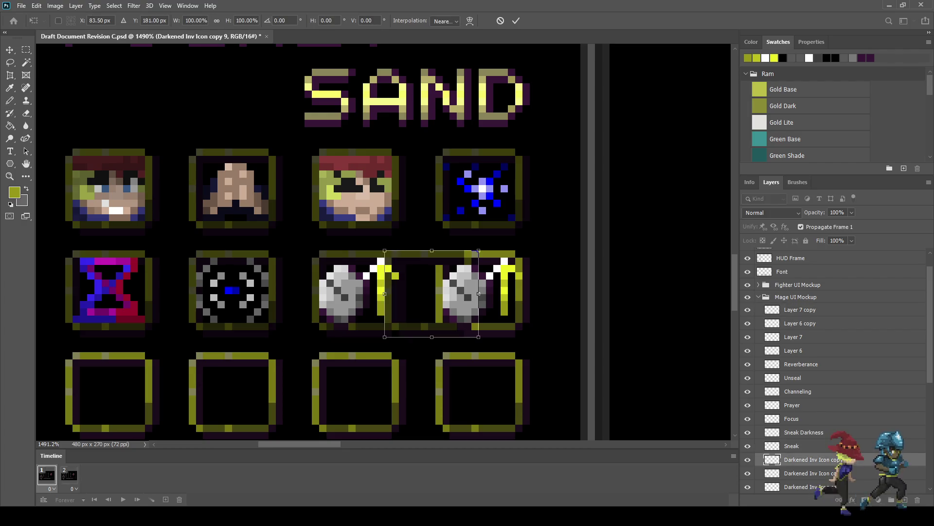
key(shift+Right)
key(Left)
key(Left)
key(Left)
key(Return)
key(b)
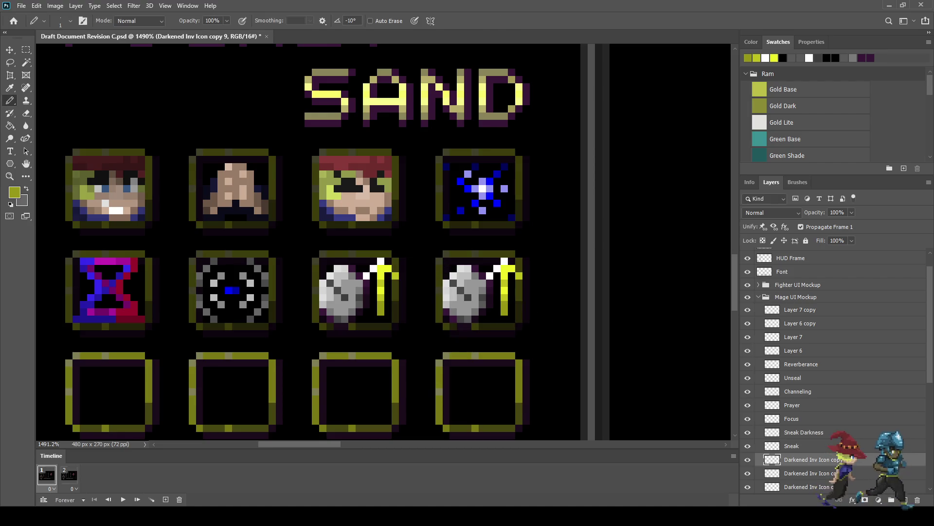
key(ctrl+s)
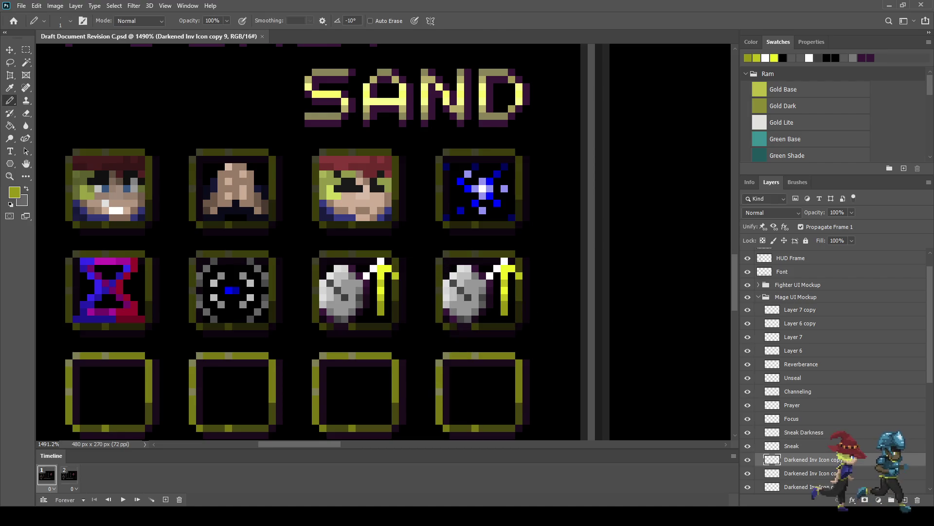
click(800, 309)
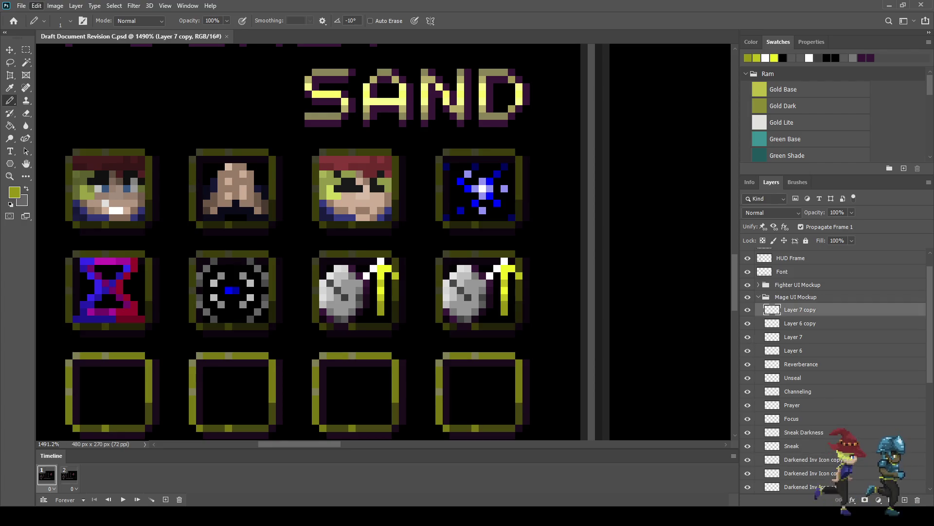
- Flip the copied arrow to point down and sample red for it
key(e)
key(a)
key(v)
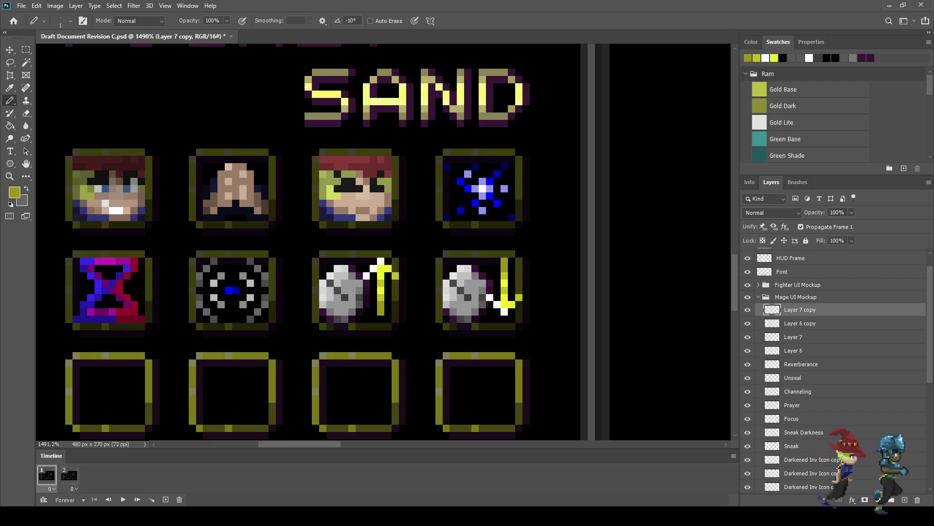
scroll(502, 281, up, 3)
scroll(502, 282, down, 3)
scroll(502, 281, up, 3)
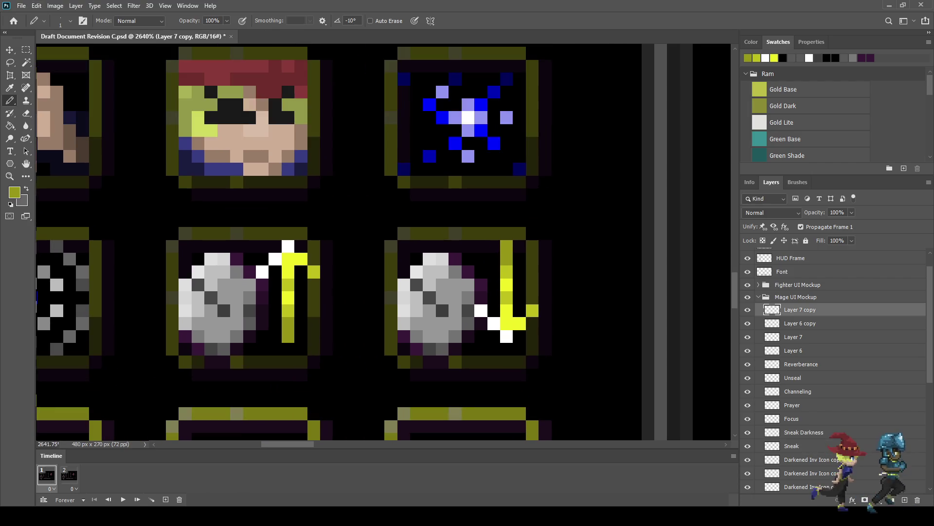
scroll(533, 268, up, 1)
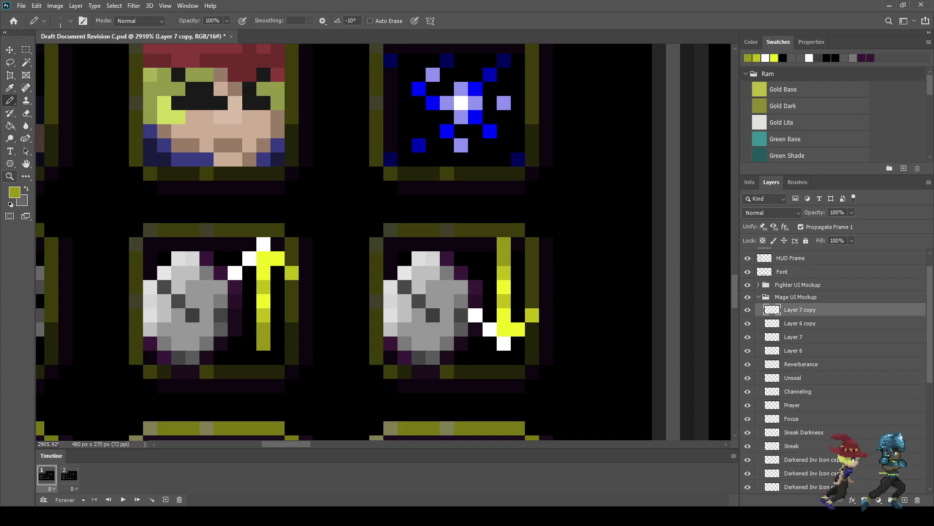
key(i)
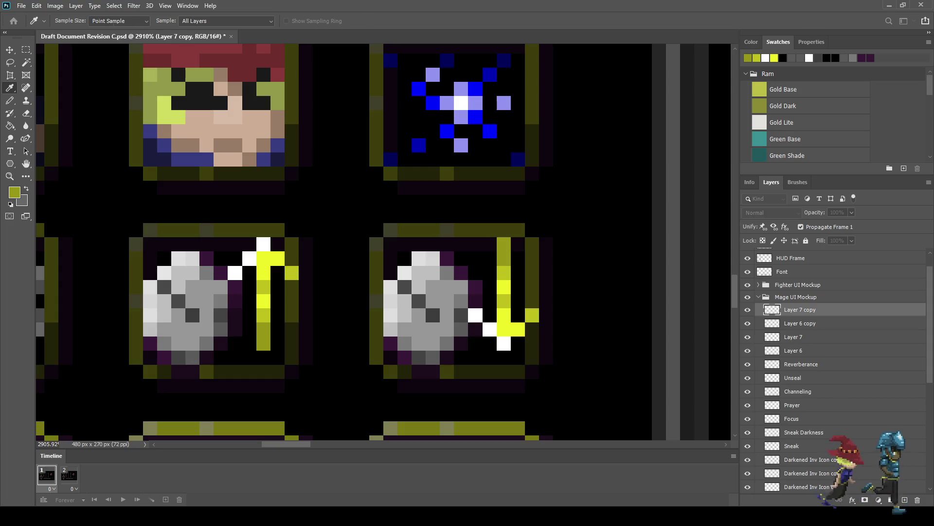
click(277, 74)
key(b)
- Repaint the arrow's white and yellow pixels dark red
click(503, 343)
click(490, 329)
click(475, 315)
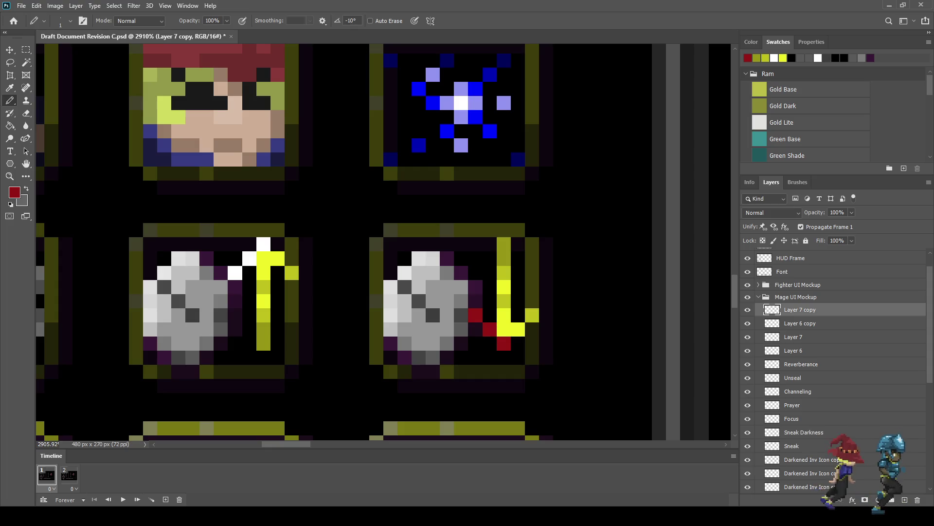
mouse_move(504, 329)
mouse_down()
mouse_move(517, 329)
mouse_move(503, 244)
mouse_up()
click(532, 316)
click(504, 315)
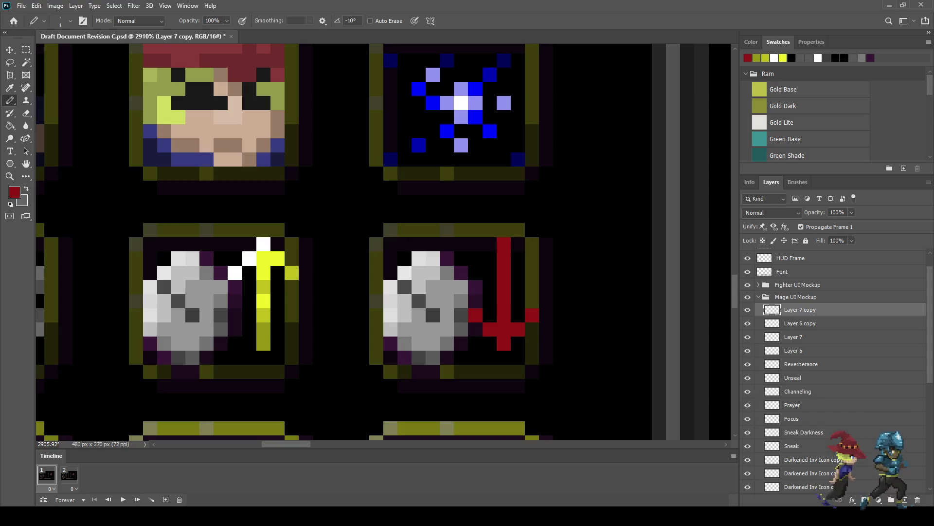
- Pick a brighter red and highlight pixels along the shaft and arrowhead
key(i)
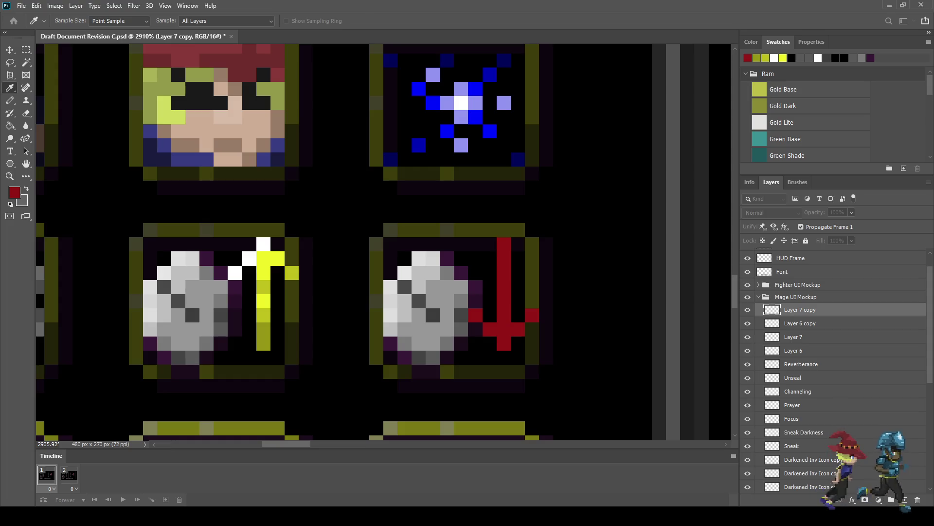
key(b)
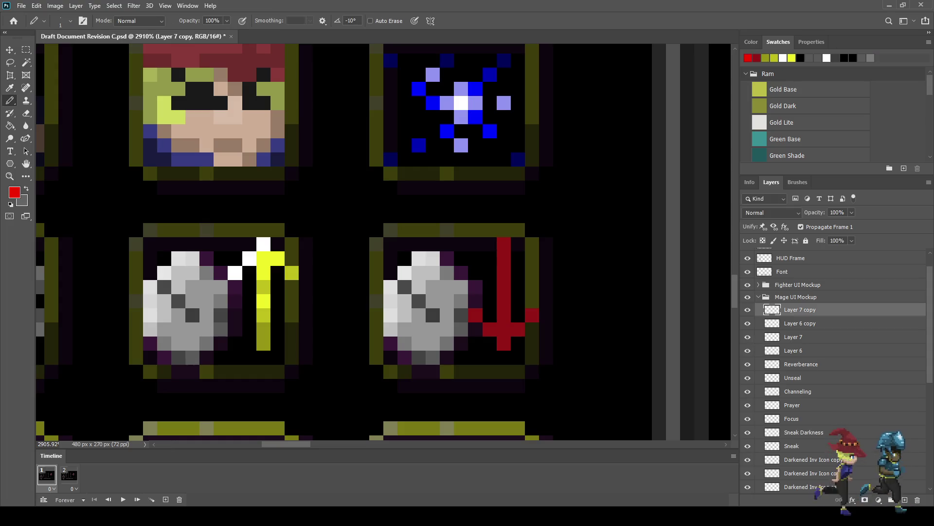
click(504, 245)
click(504, 258)
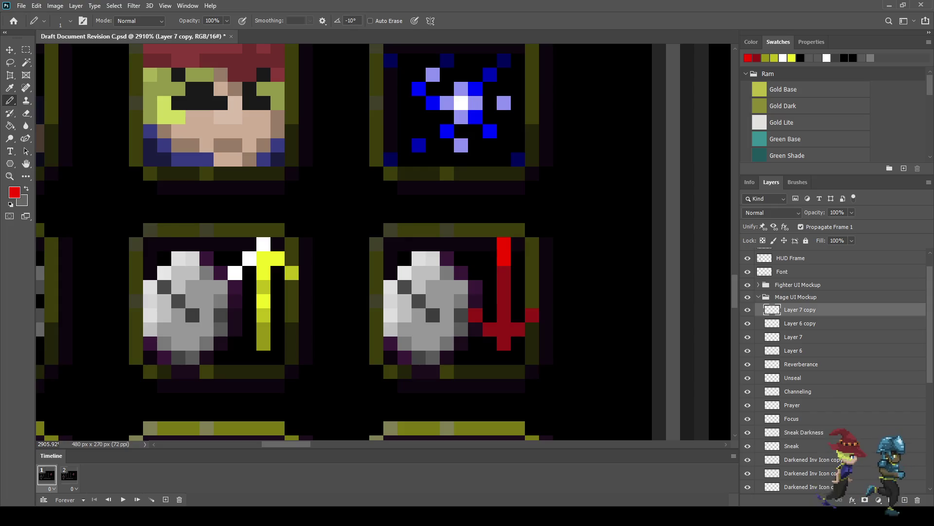
click(504, 288)
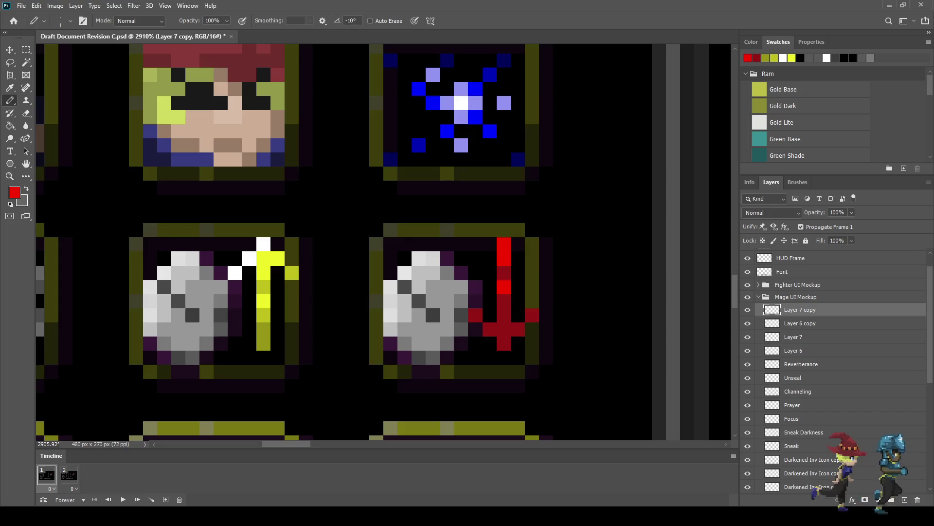
click(475, 316)
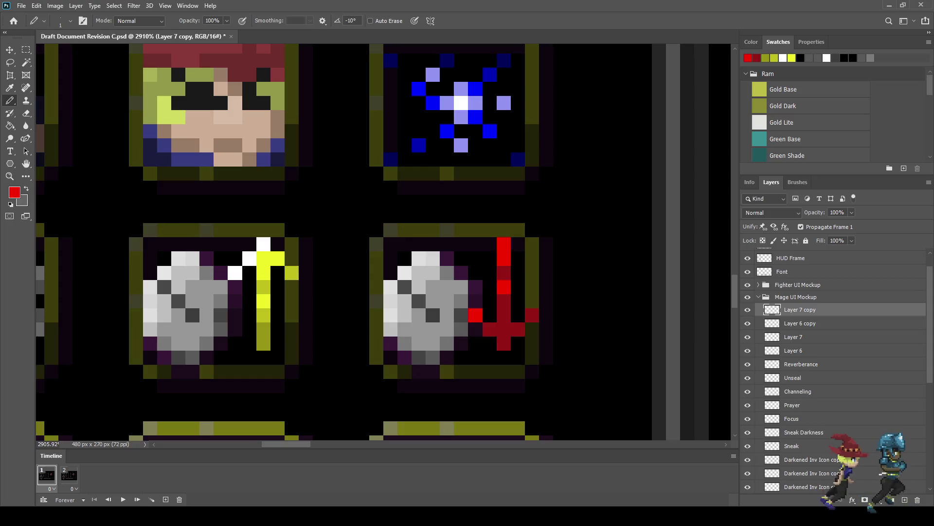
click(504, 301)
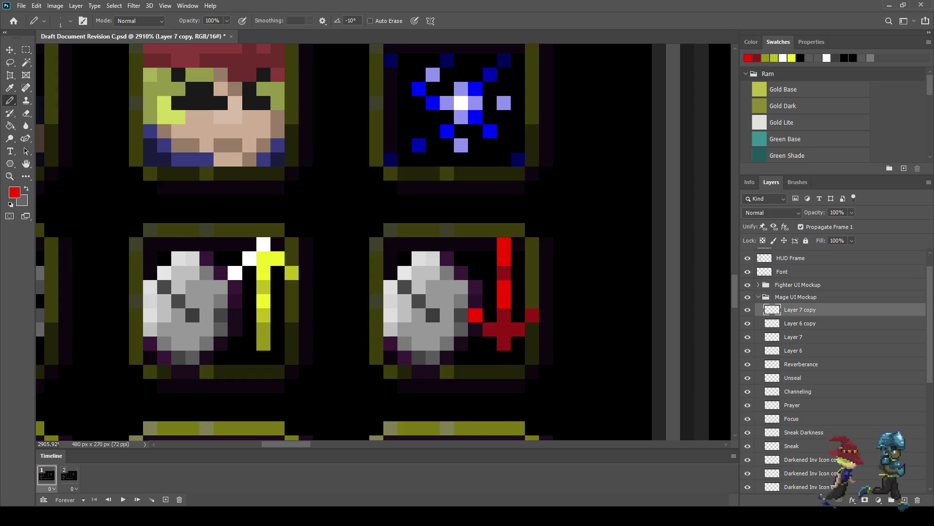
click(504, 316)
click(491, 330)
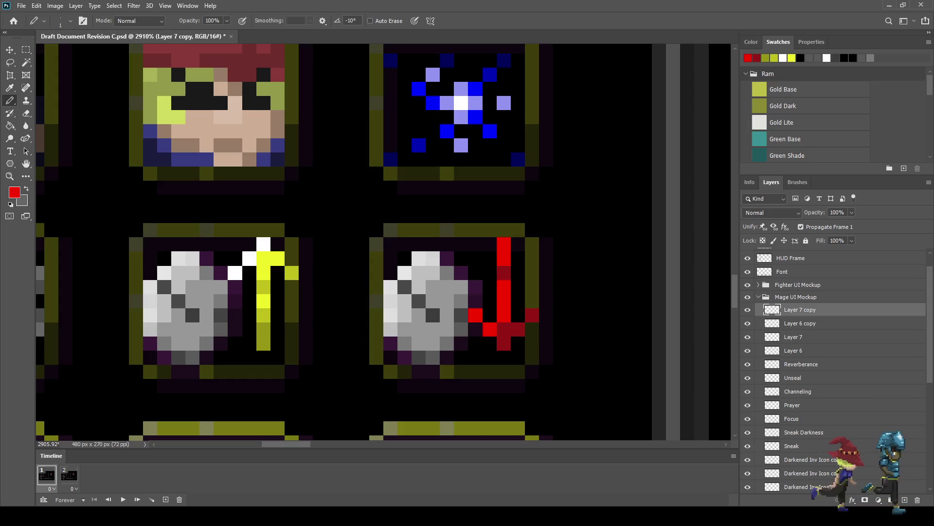
key(i)
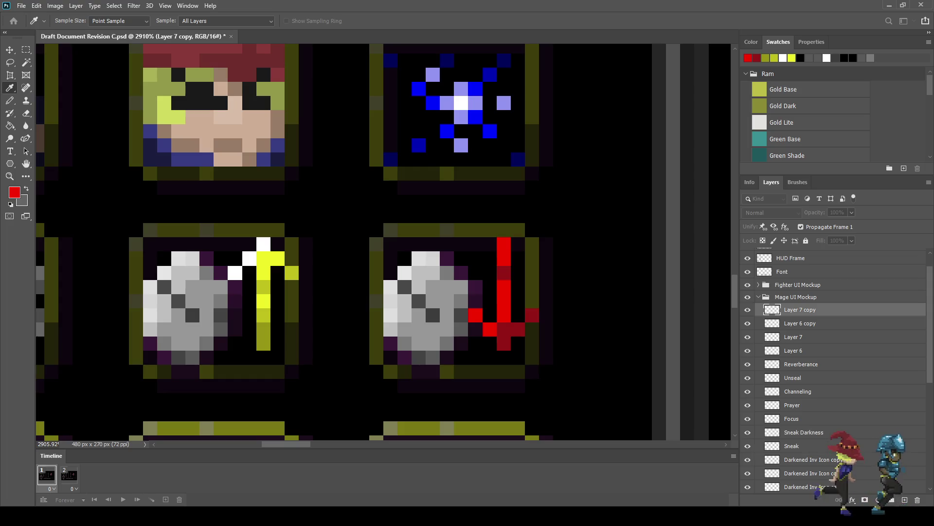
- Add pink highlight pixels to the red arrow's top, shaft and arrowhead left tip
key(b)
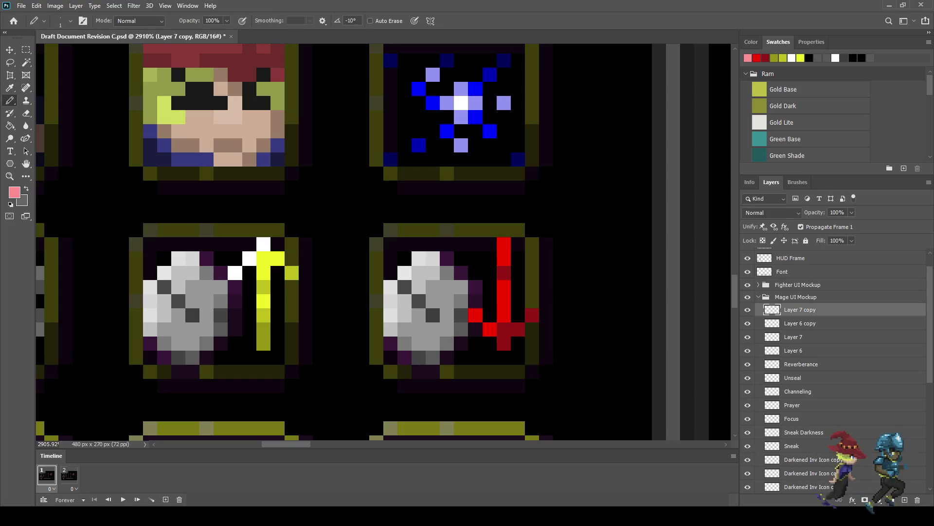
click(504, 244)
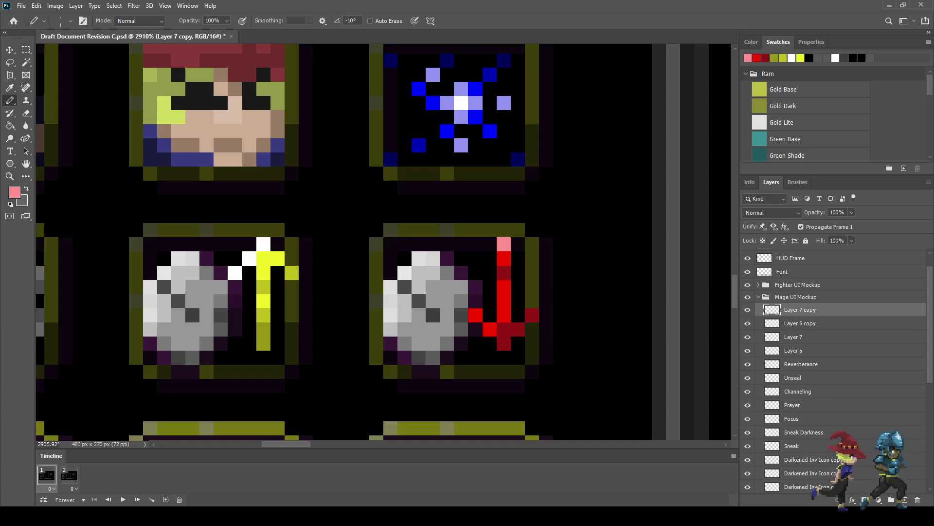
click(504, 300)
click(475, 316)
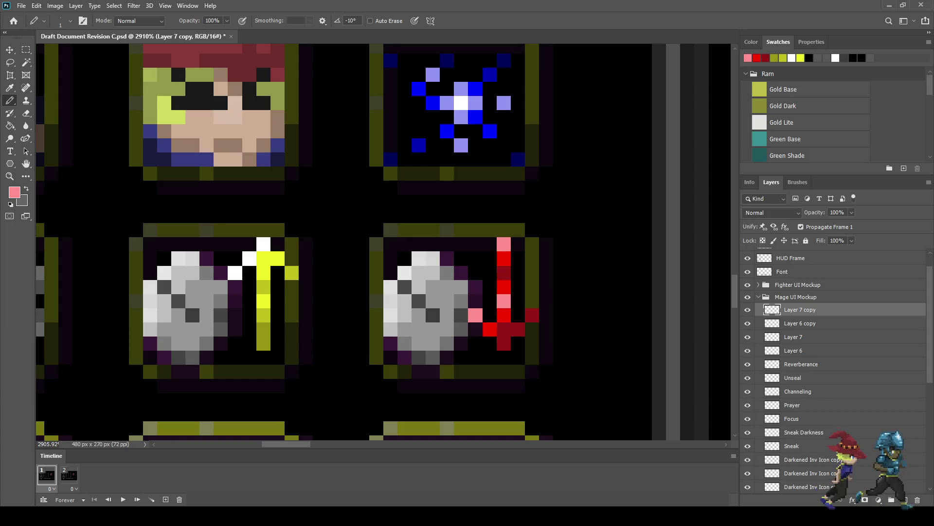
scroll(495, 342, down, 5)
scroll(495, 342, down, 2)
scroll(495, 342, down, 1)
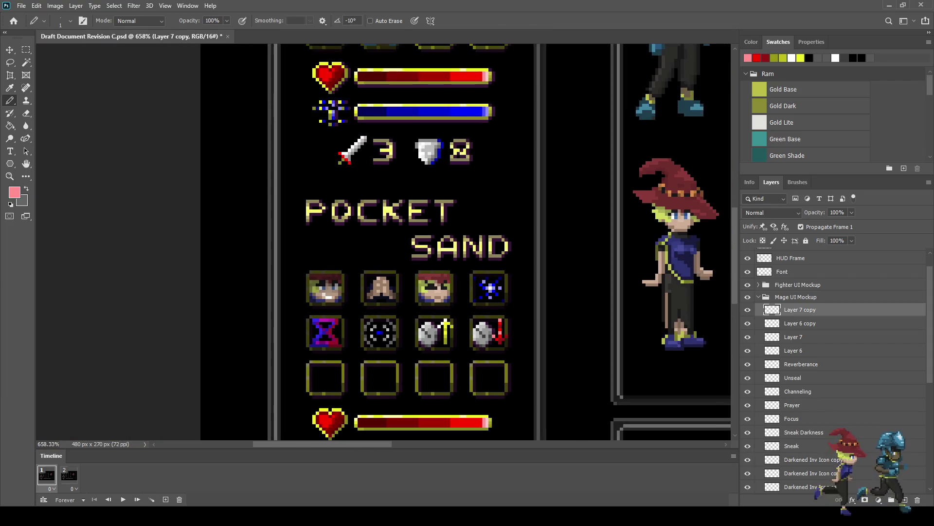
scroll(506, 345, up, 2)
scroll(507, 344, up, 2)
scroll(506, 345, up, 2)
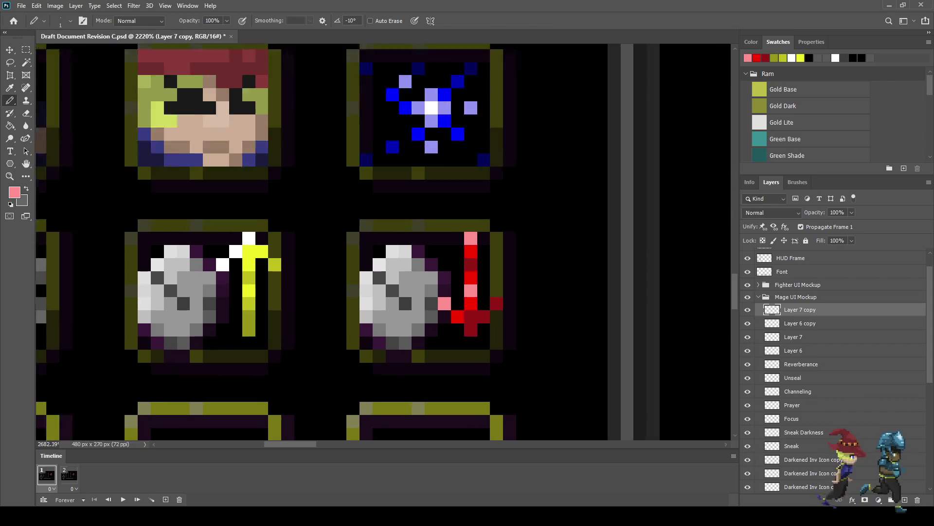
scroll(506, 344, up, 2)
scroll(487, 329, up, 1)
- Darken three diagonal arrowhead pixels of the red arrow with the sampled dark red
key(i)
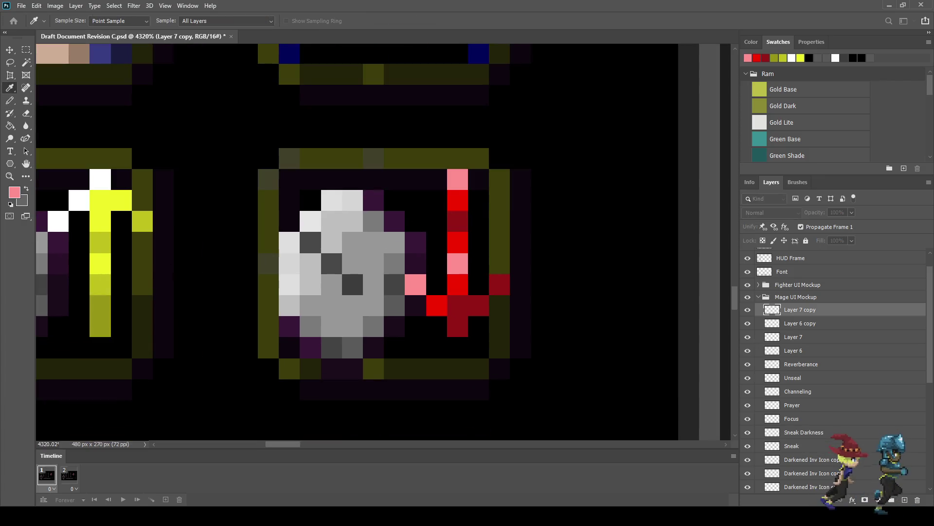
key(b)
click(500, 285)
click(479, 305)
click(458, 325)
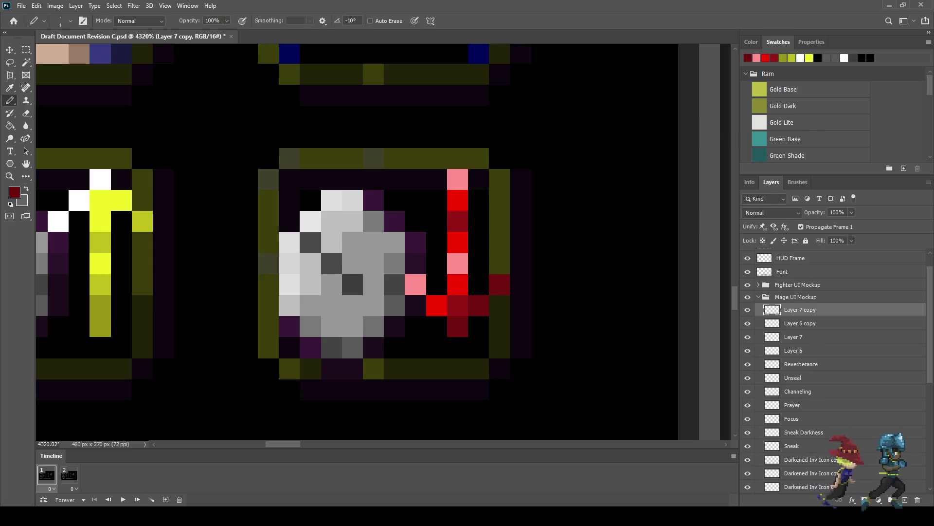
scroll(419, 292, down, 3)
scroll(418, 292, down, 2)
scroll(418, 292, up, 1)
scroll(418, 292, up, 1)
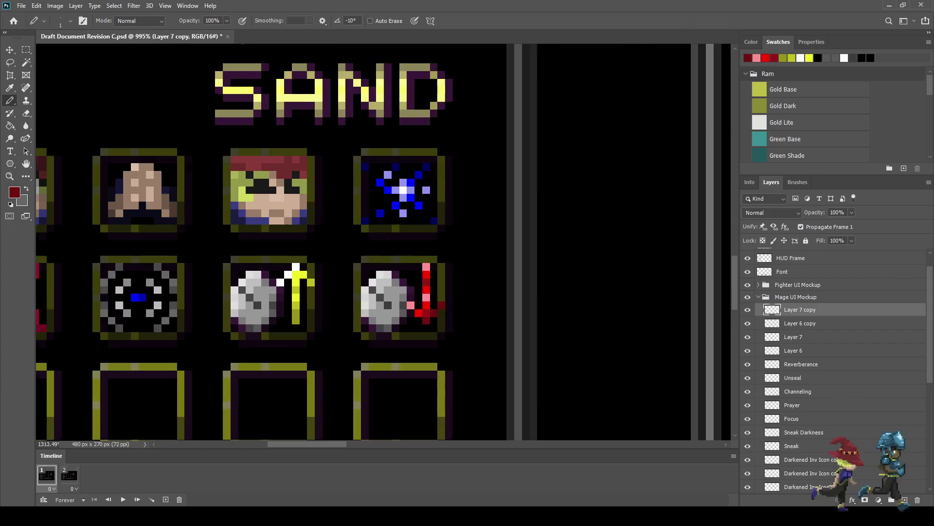
scroll(418, 302, up, 2)
scroll(419, 302, up, 2)
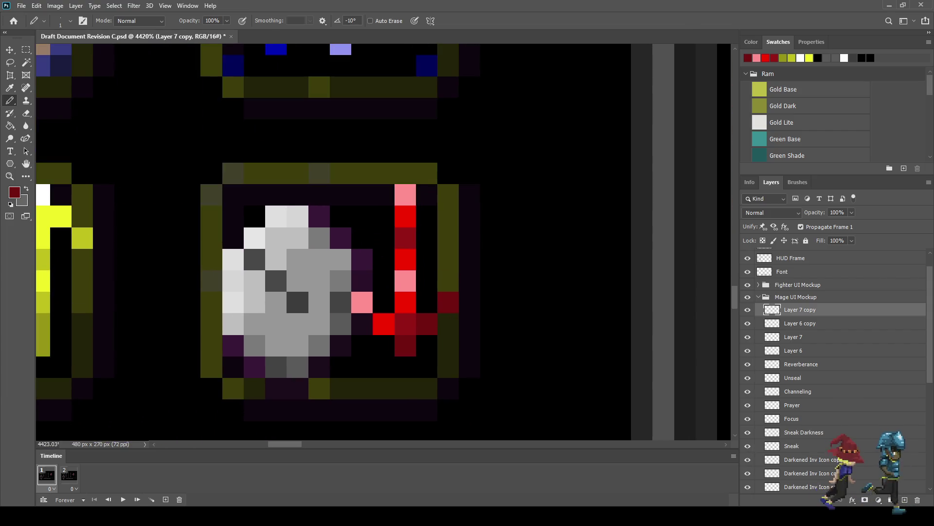
- Sample the arrow's bright red and repaint an arrowhead pixel and a shaft pixel with it
key(i)
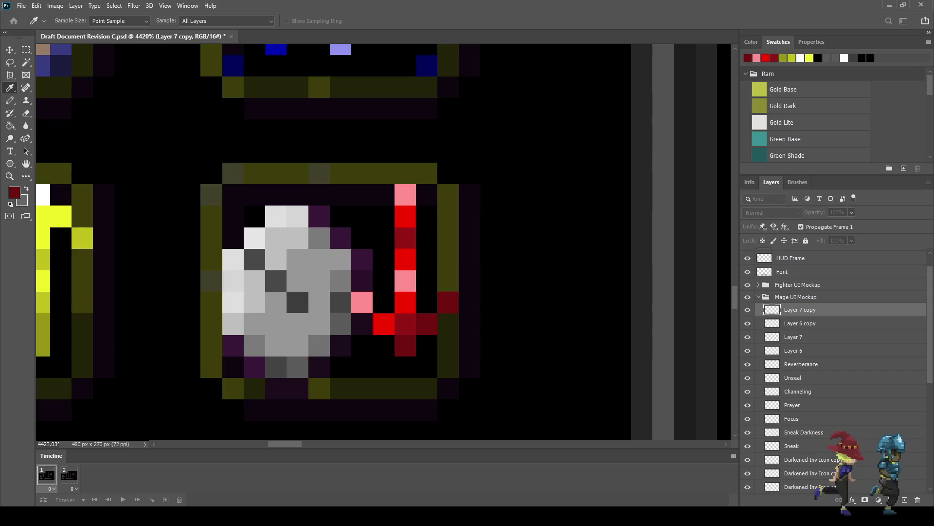
key(b)
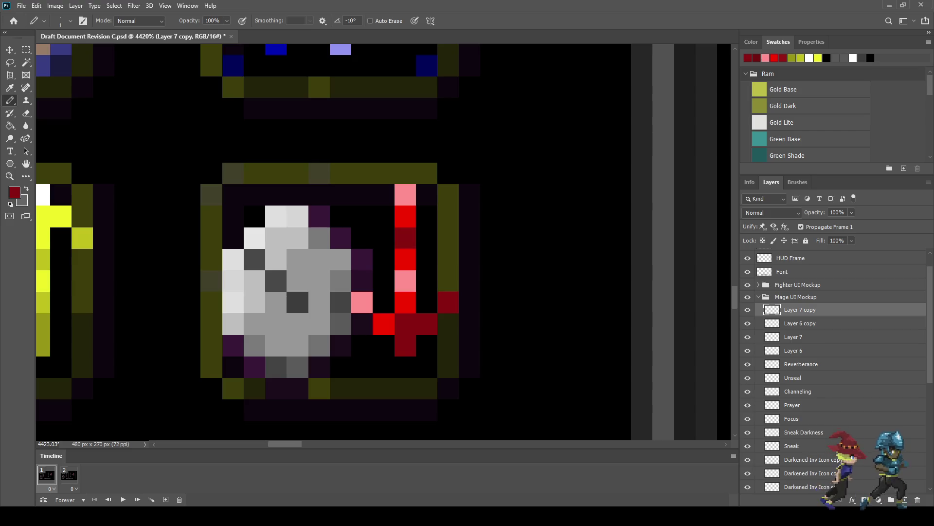
key(i)
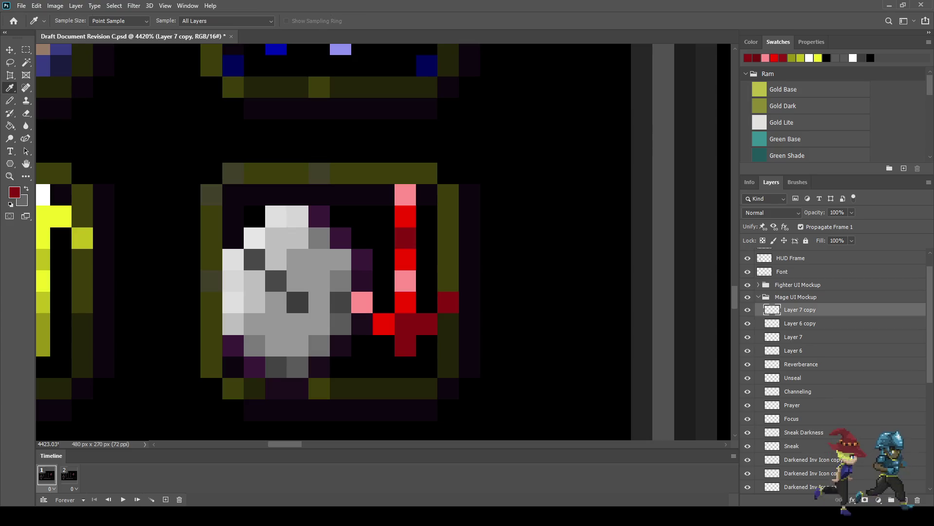
click(405, 302)
key(b)
click(405, 281)
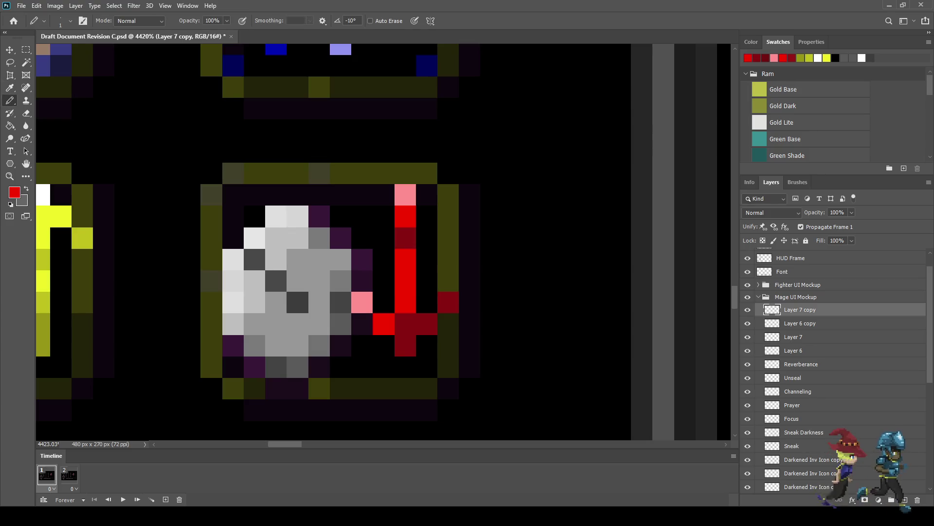
scroll(421, 320, down, 2)
scroll(467, 323, down, 3)
scroll(467, 323, up, 3)
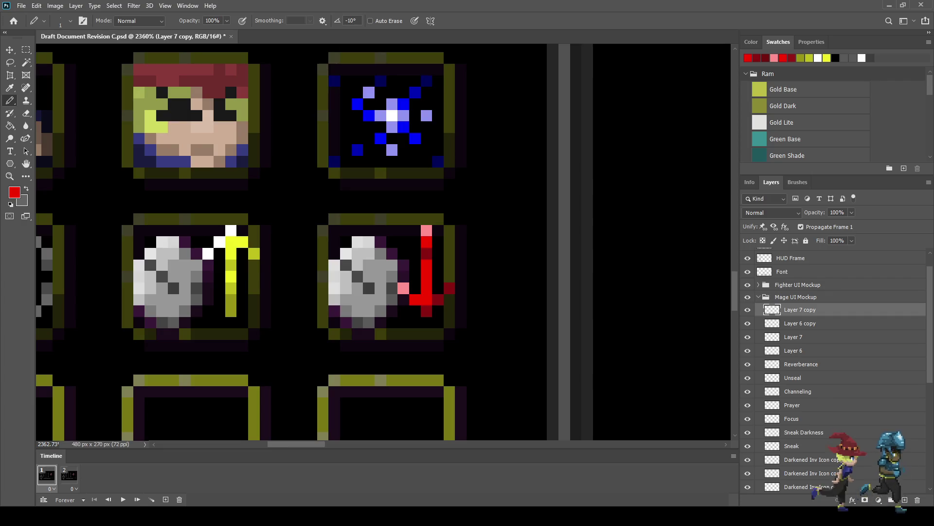
scroll(467, 323, down, 2)
scroll(439, 339, down, 2)
scroll(304, 338, up, 2)
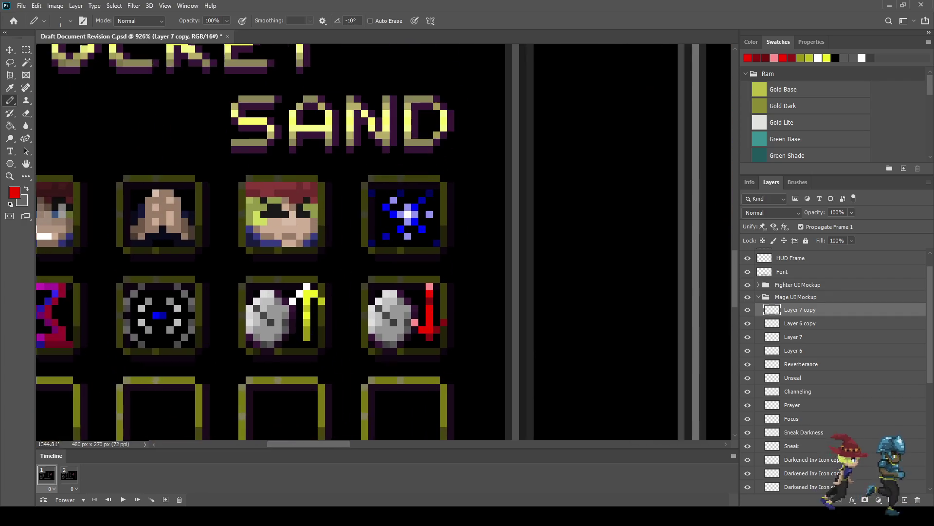
scroll(303, 338, up, 2)
scroll(304, 338, up, 2)
scroll(304, 337, up, 1)
click(418, 291)
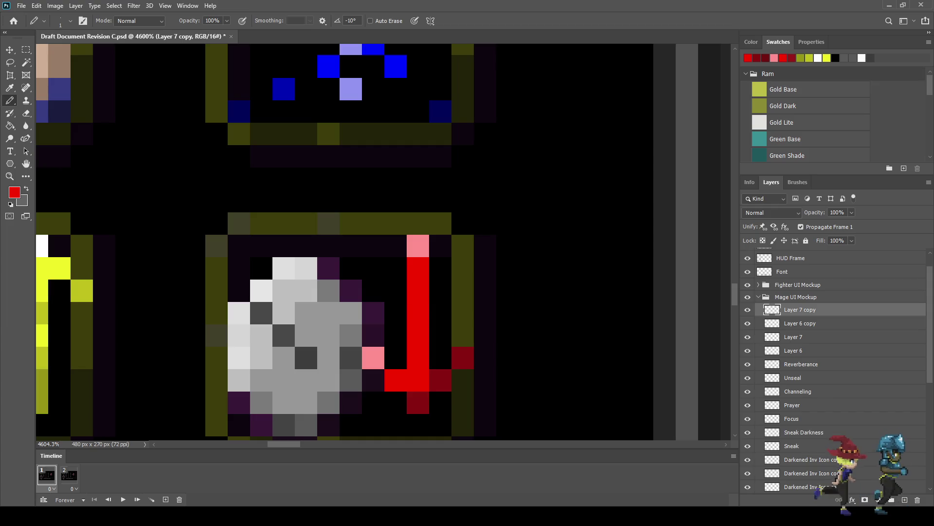
- Sample the arrow's pink and paint three pink highlight pixels down the red arrow's shaft
alt+click(418, 246)
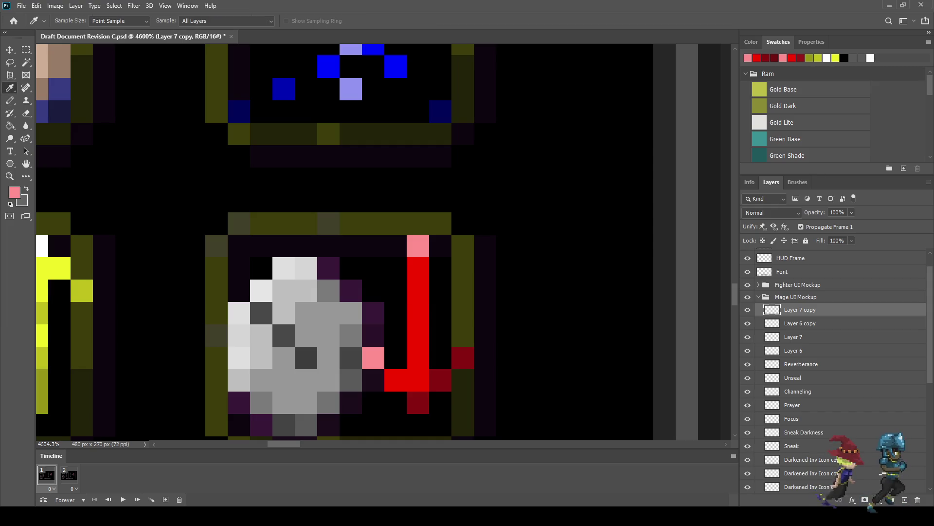
click(418, 291)
click(418, 312)
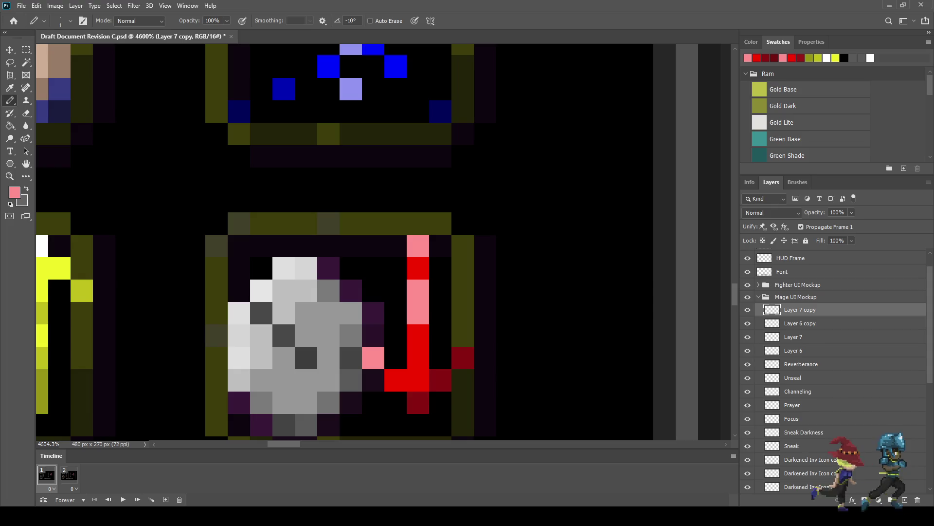
click(418, 358)
scroll(421, 355, down, 1)
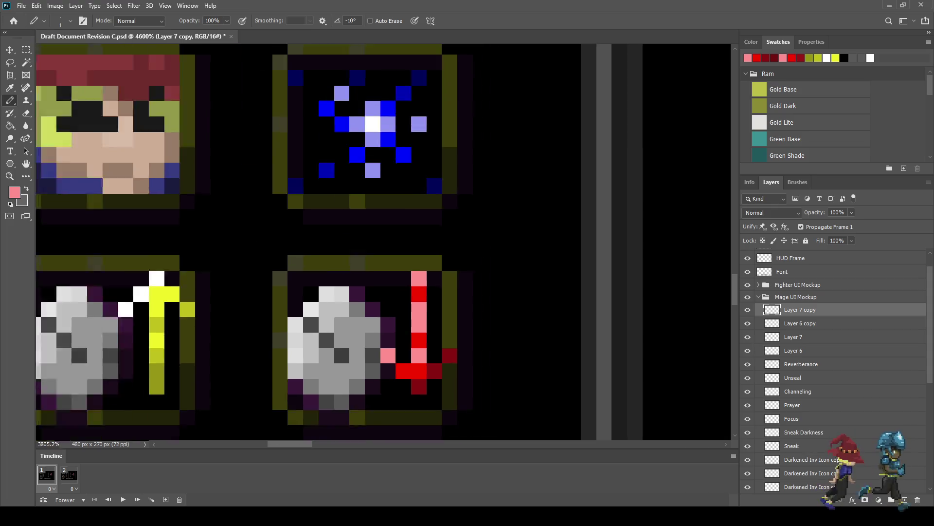
scroll(304, 338, down, 5)
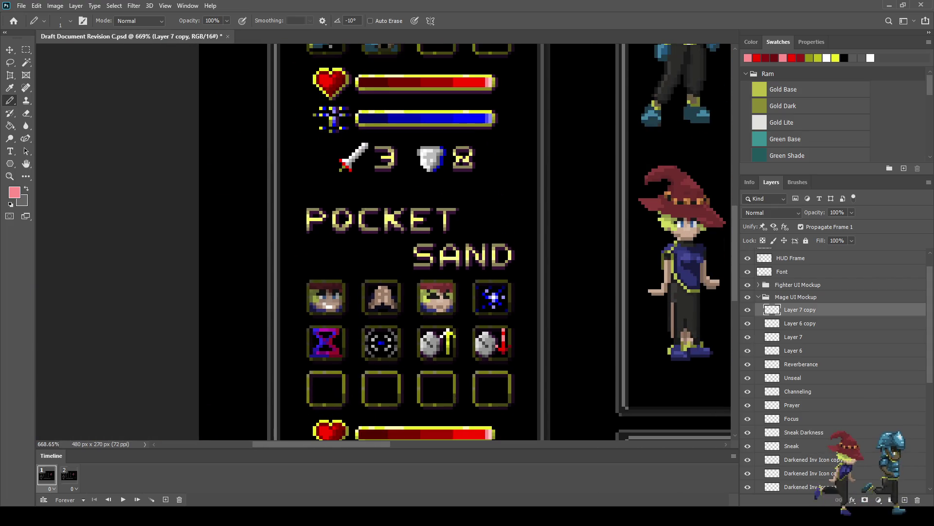
scroll(524, 355, up, 2)
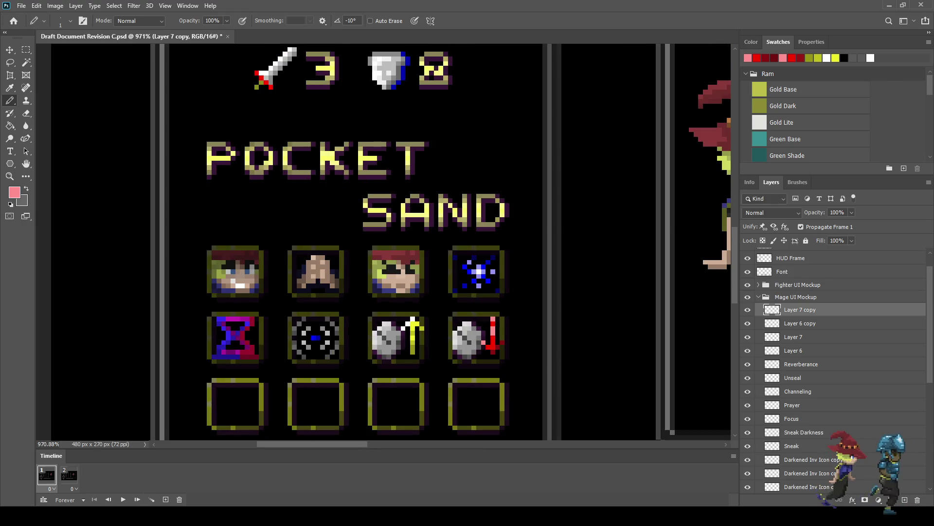
scroll(429, 365, up, 2)
scroll(448, 367, up, 1)
scroll(467, 370, up, 1)
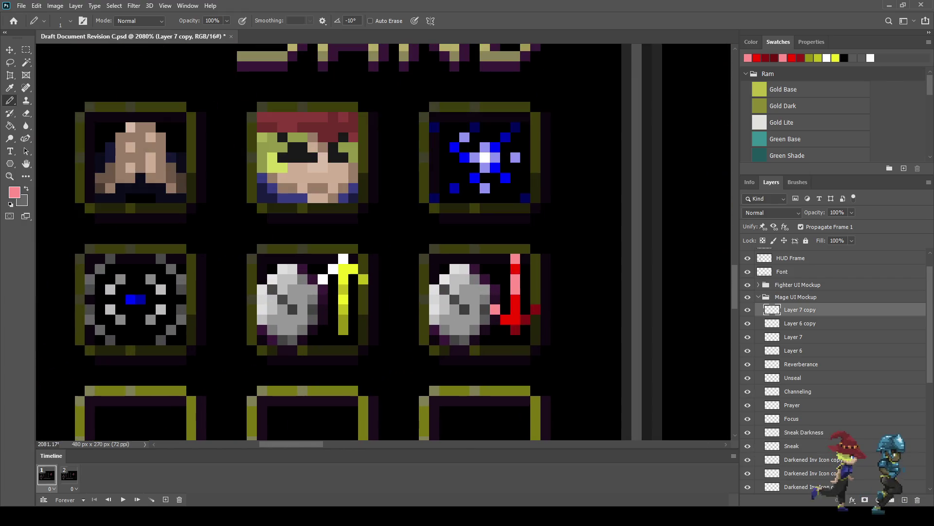
- Save the mockup and sample the dark purple outline colour for the Pencil
key(ctrl+s)
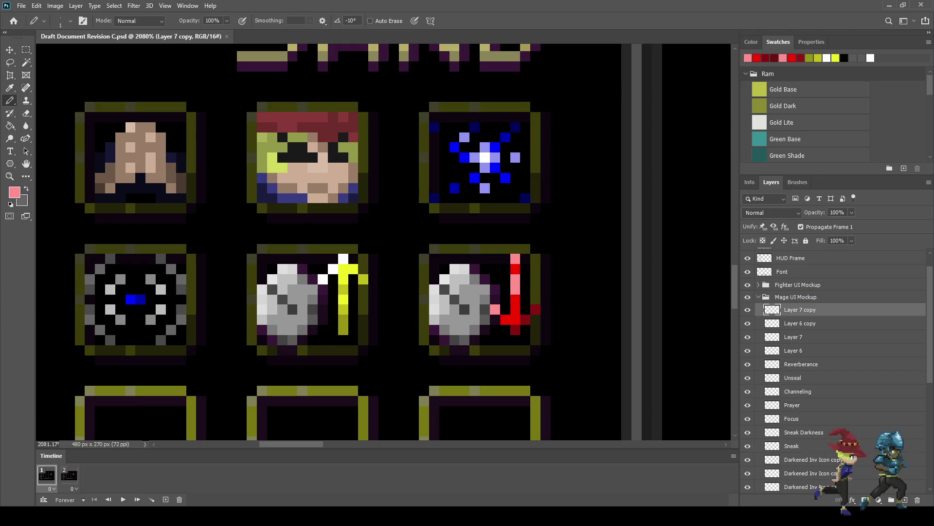
key(i)
scroll(384, 244, down, 2)
scroll(384, 244, down, 1)
scroll(385, 244, up, 2)
scroll(384, 243, up, 2)
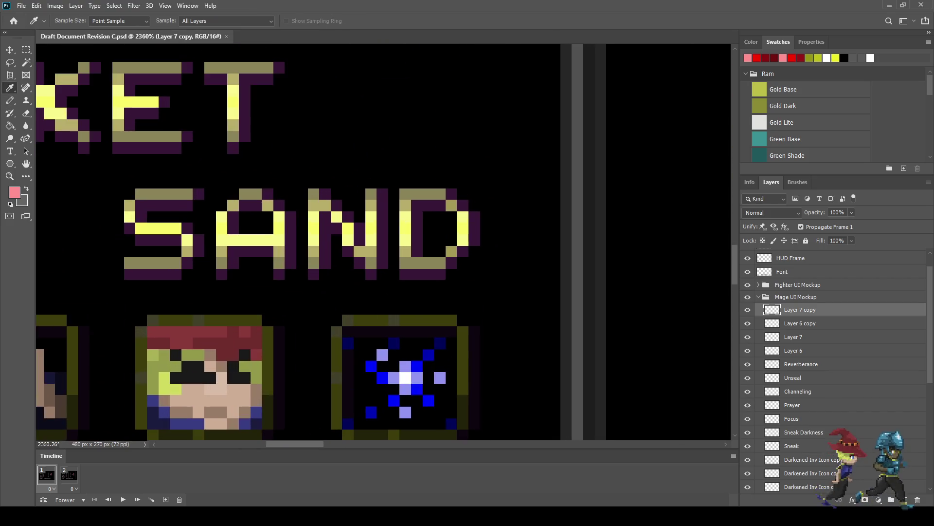
scroll(385, 243, down, 3)
key(b)
scroll(385, 243, up, 3)
scroll(443, 355, up, 2)
scroll(443, 355, up, 1)
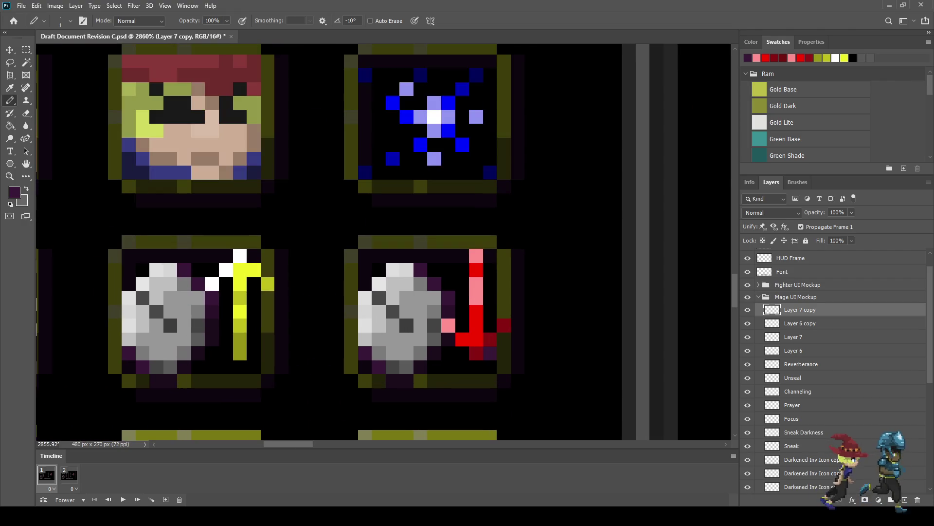
- Paint a dark purple shadow column and pixels along the red arrow's right side on Layer 7 copy
click(518, 325)
click(490, 326)
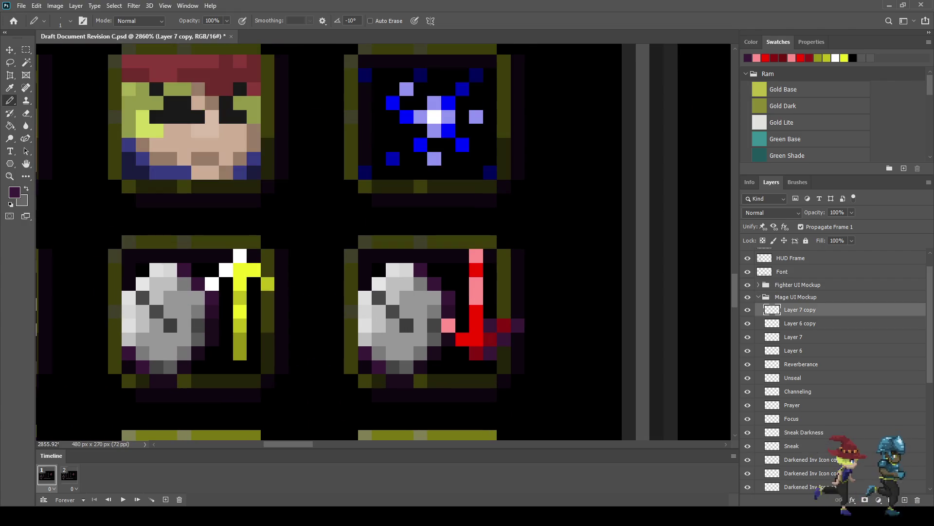
drag(490, 256, 490, 311)
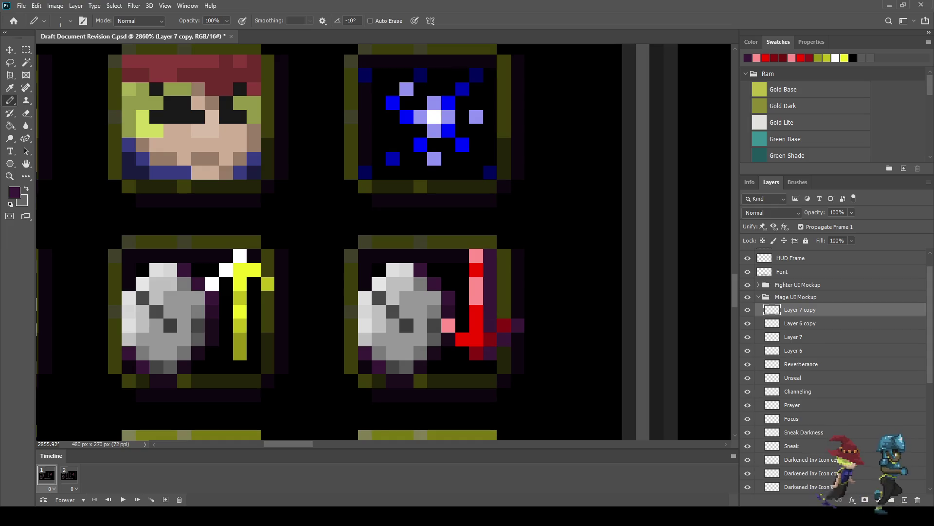
scroll(486, 343, down, 5)
scroll(486, 343, up, 4)
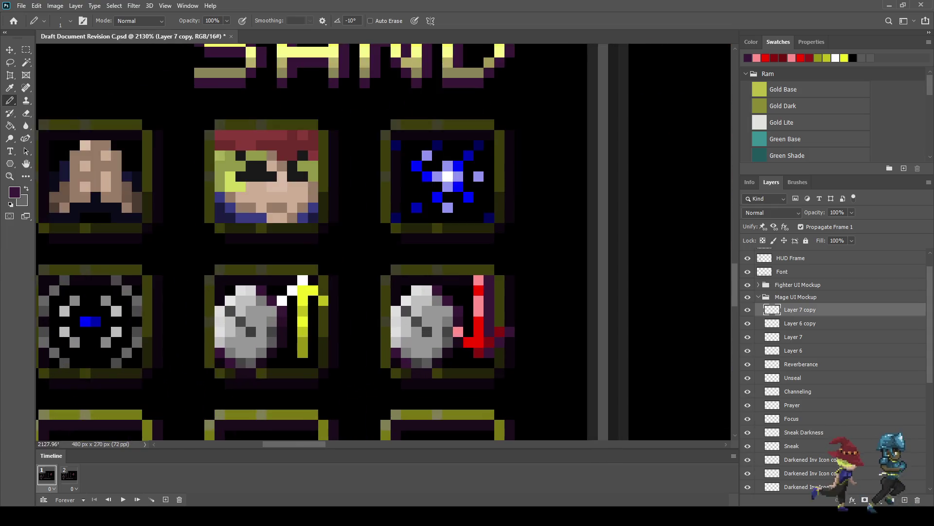
scroll(454, 360, up, 3)
click(483, 344)
click(462, 323)
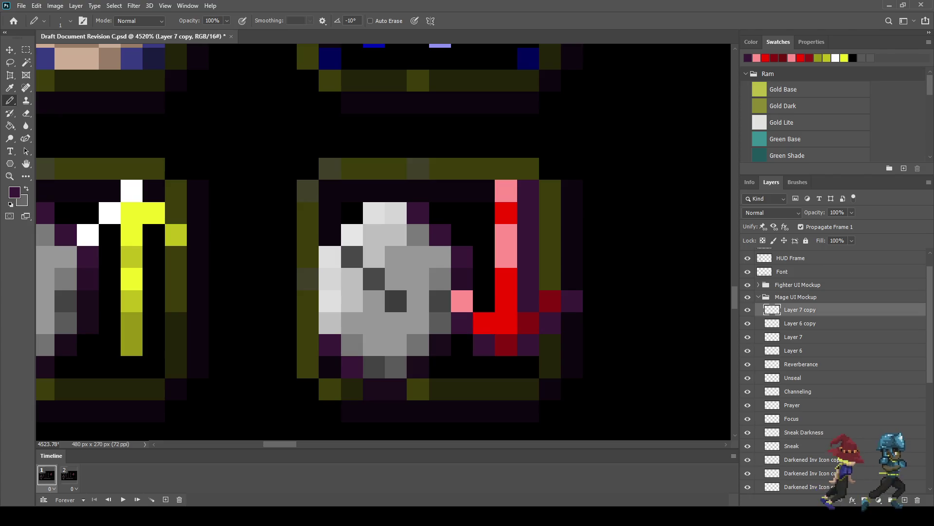
click(506, 367)
scroll(455, 302, down, 4)
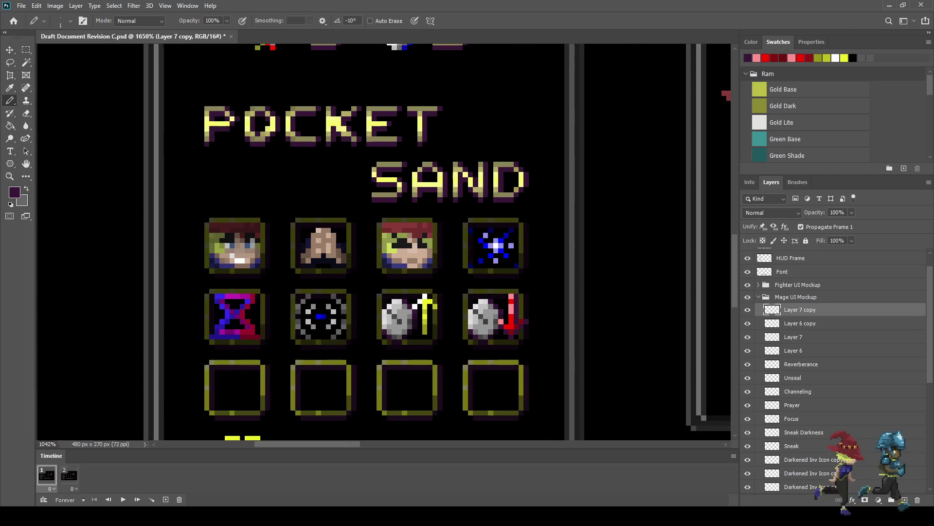
scroll(455, 301, up, 3)
scroll(482, 312, down, 1)
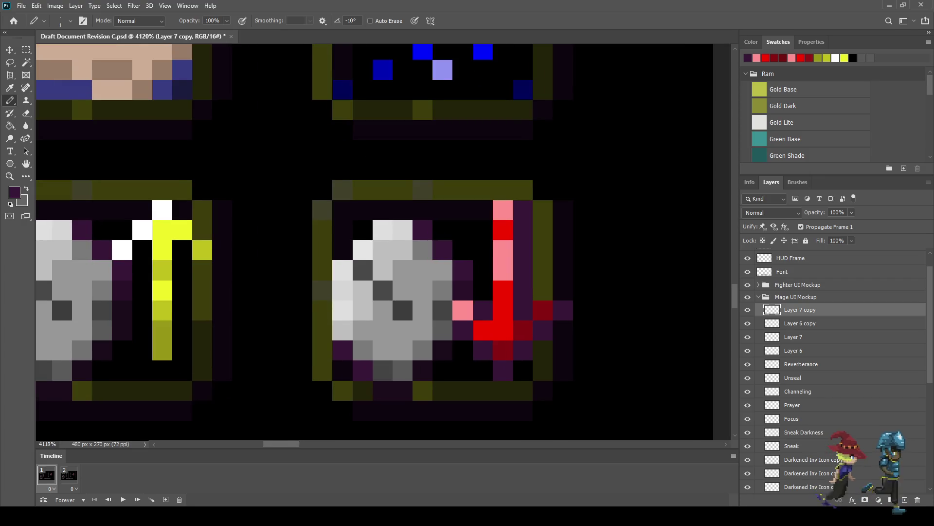
scroll(482, 312, down, 1)
scroll(382, 341, up, 1)
scroll(382, 340, up, 1)
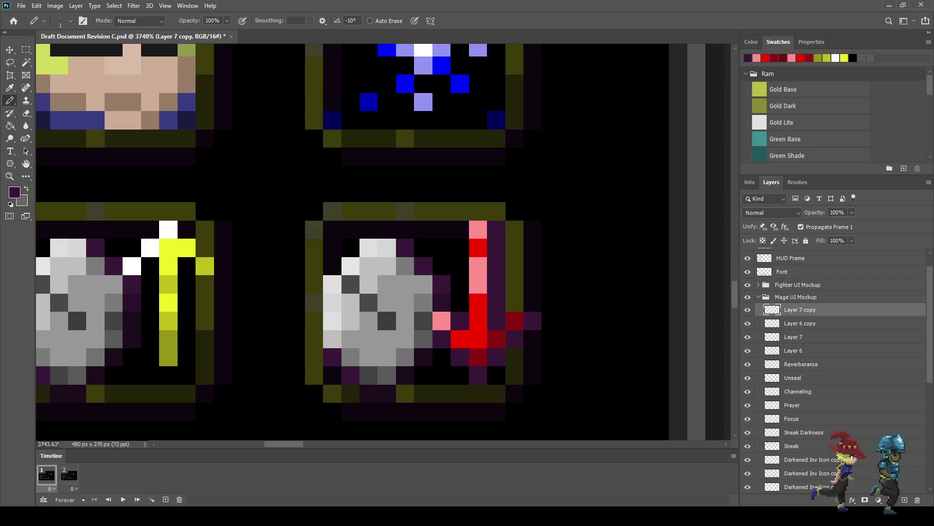
scroll(398, 339, down, 1)
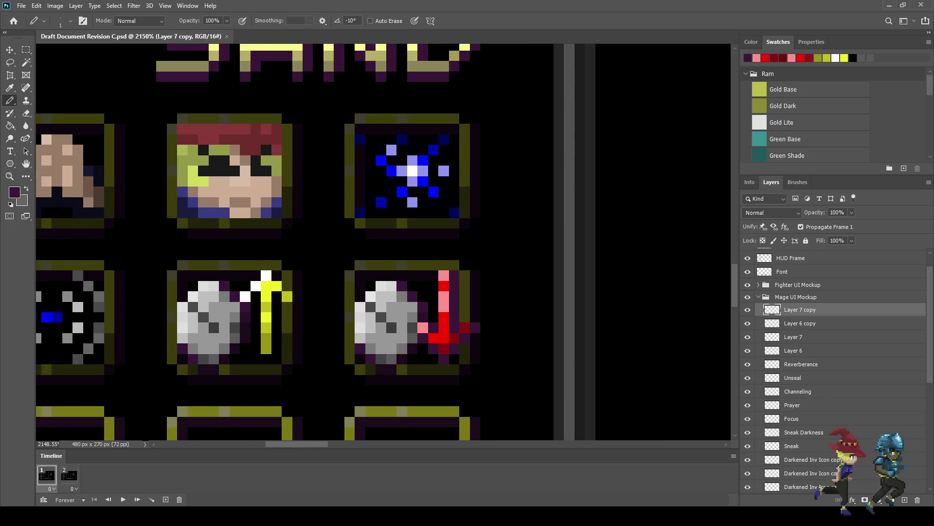
- On Layer 7, paint a dark purple shadow column and edge pixels beside the yellow arrow
click(793, 336)
scroll(244, 326, up, 2)
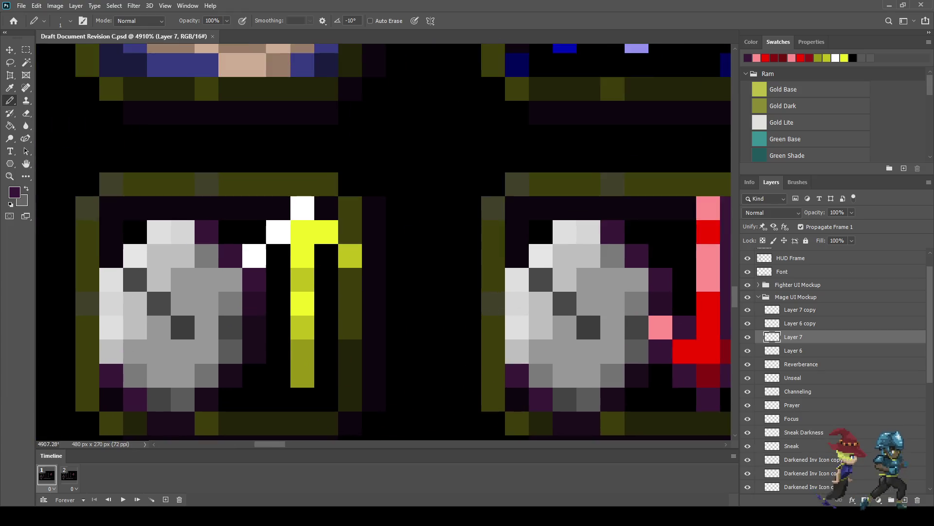
drag(327, 279, 327, 386)
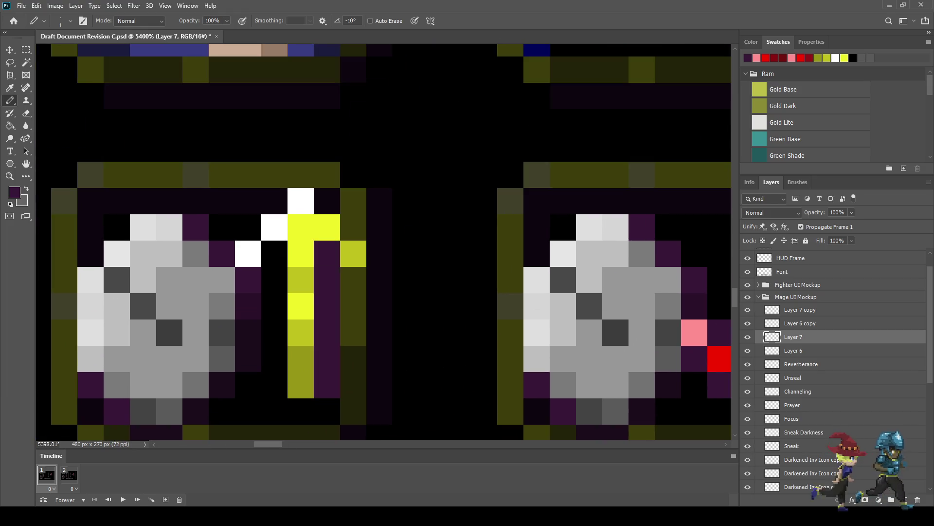
click(380, 254)
click(353, 281)
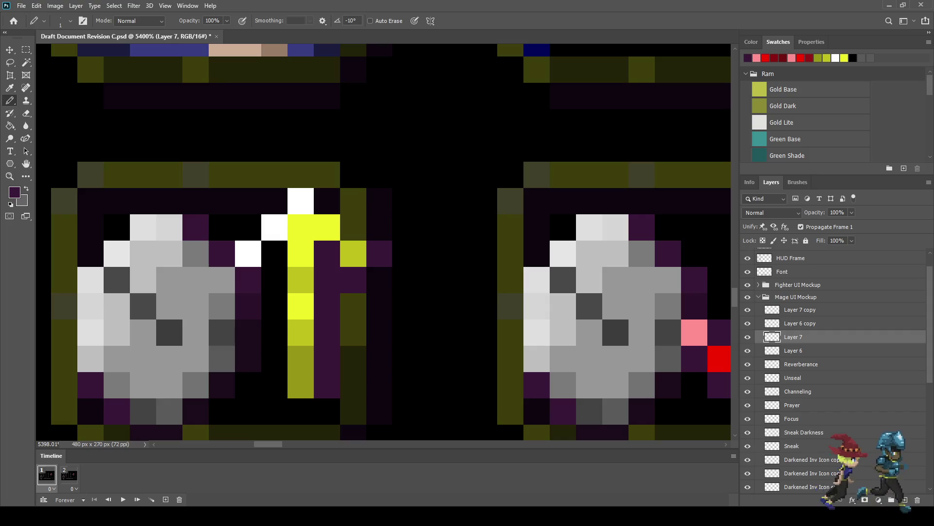
click(353, 227)
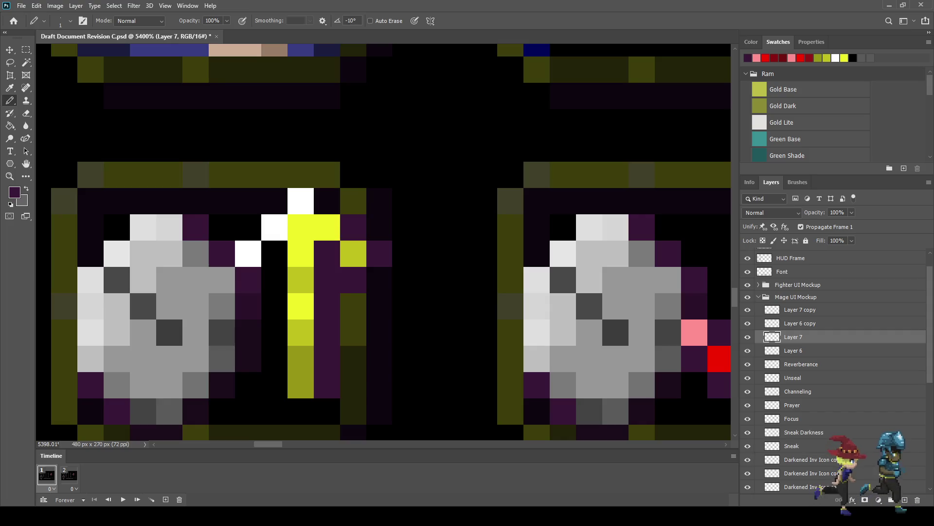
click(301, 411)
scroll(374, 337, down, 3)
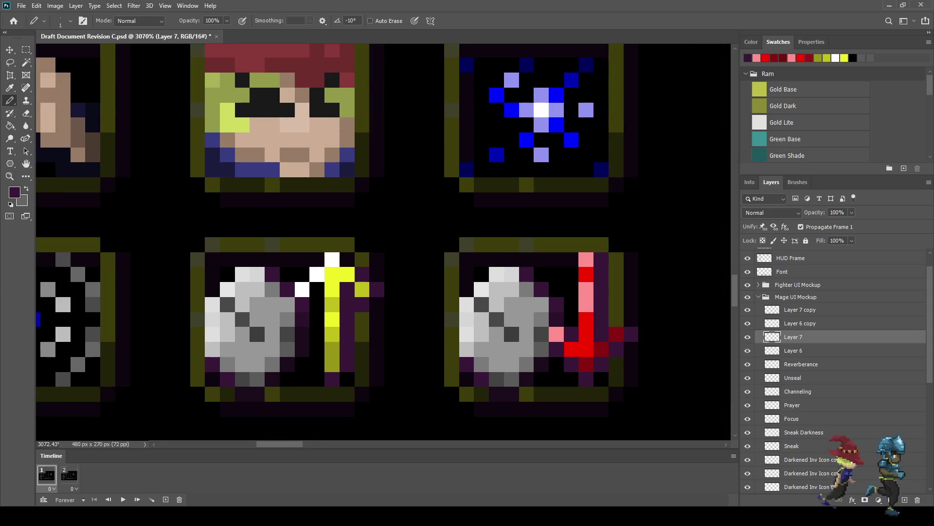
scroll(349, 334, up, 2)
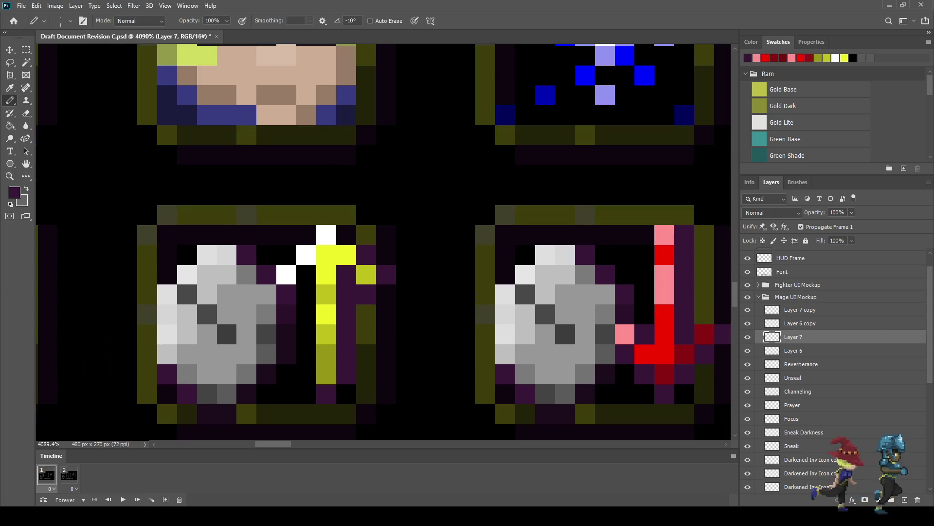
click(307, 274)
click(346, 235)
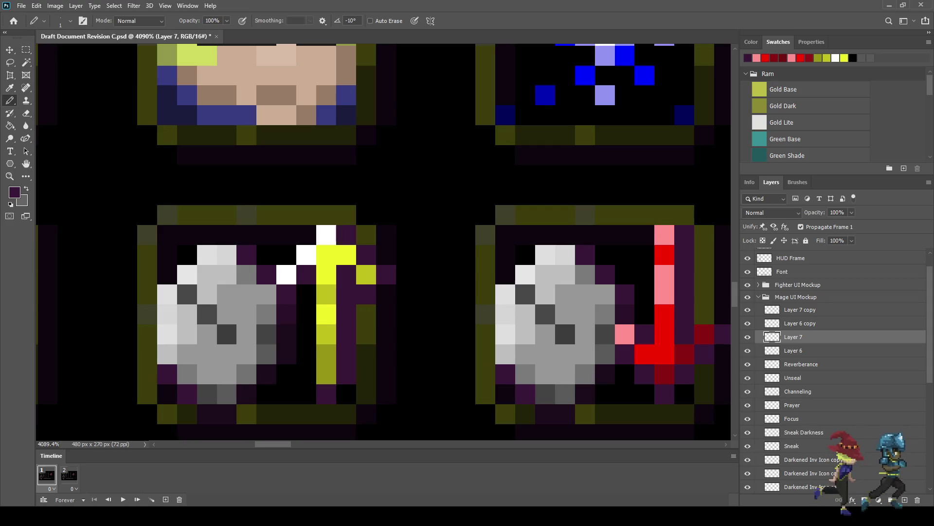
scroll(314, 314, down, 2)
scroll(313, 314, down, 2)
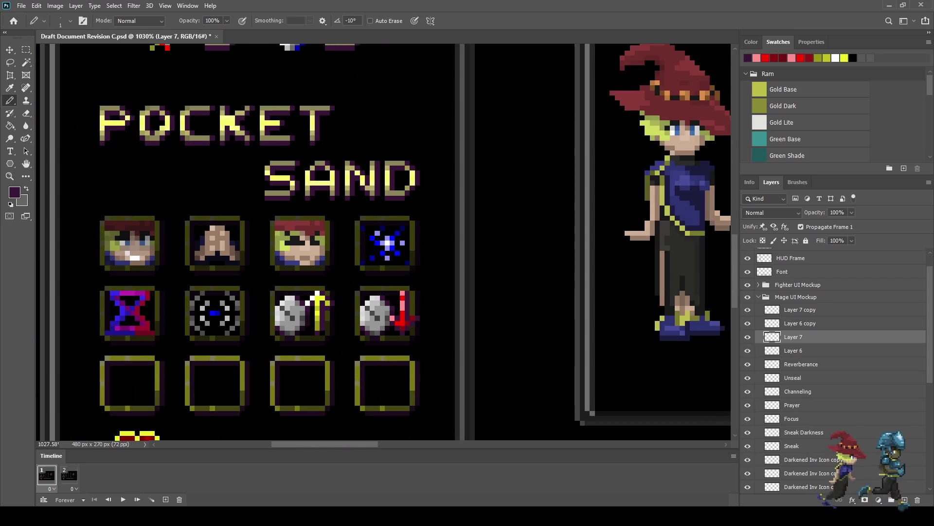
scroll(335, 343, down, 2)
- Save the mockup, view it at 100%, then preview it in Full Screen Mode fitted to screen
scroll(330, 344, down, 1)
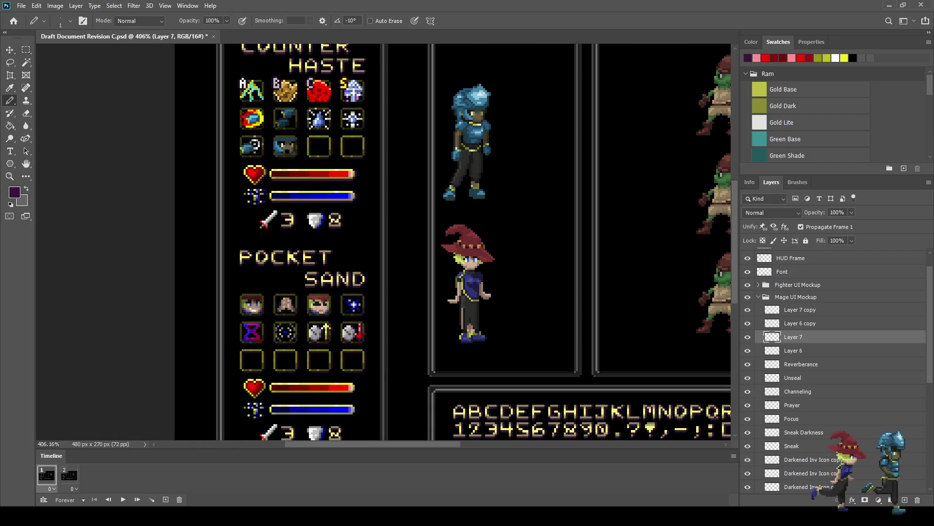
scroll(322, 354, up, 1)
key(ctrl+s)
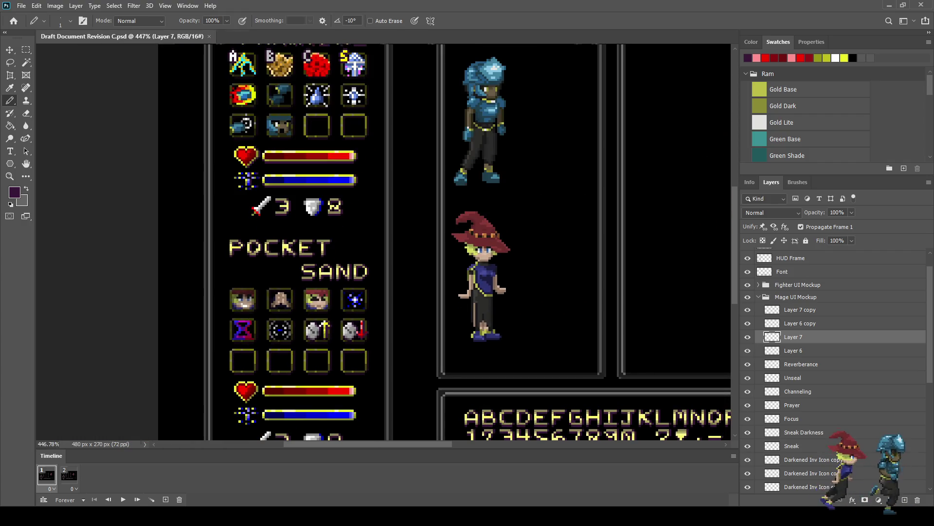
key(ctrl+1)
key(f)
key(f)
key(ctrl+0)
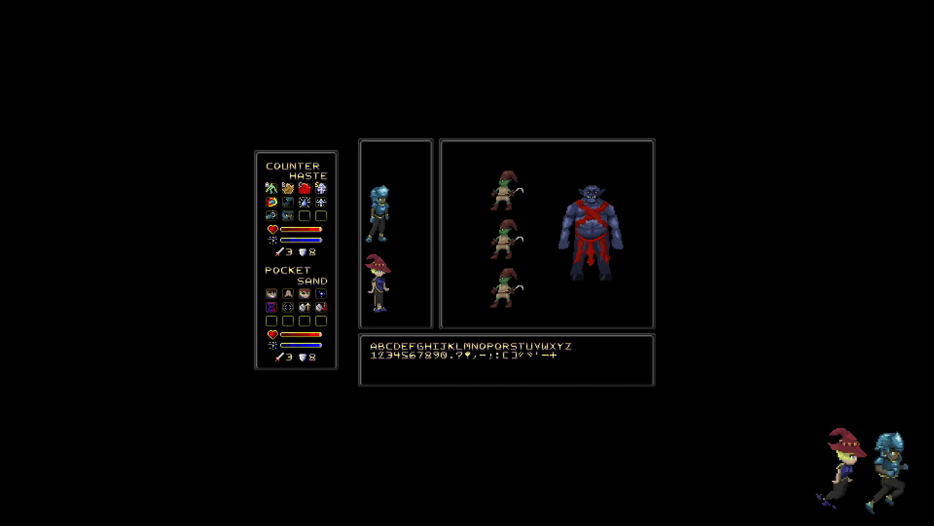
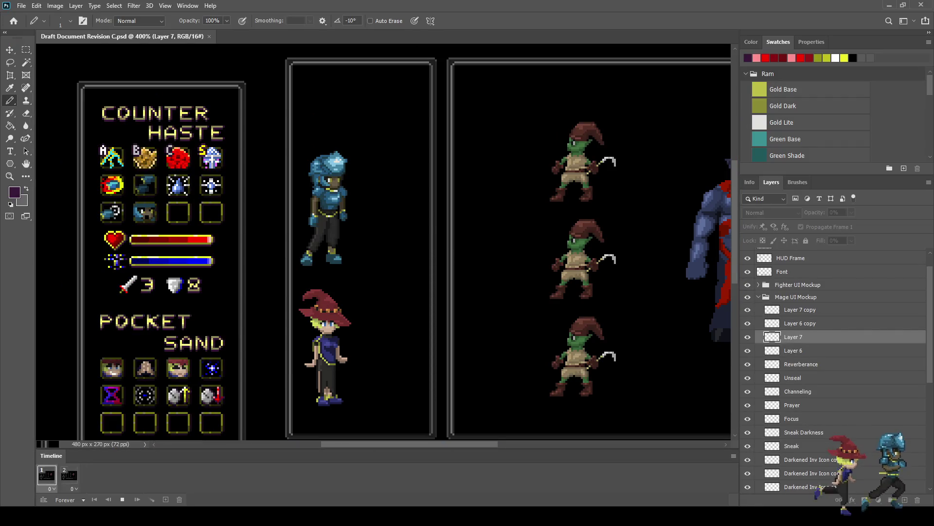
- Zoom to see the whole mockup, preview the frame animation, and delete Layer 6
key(ctrl+1)
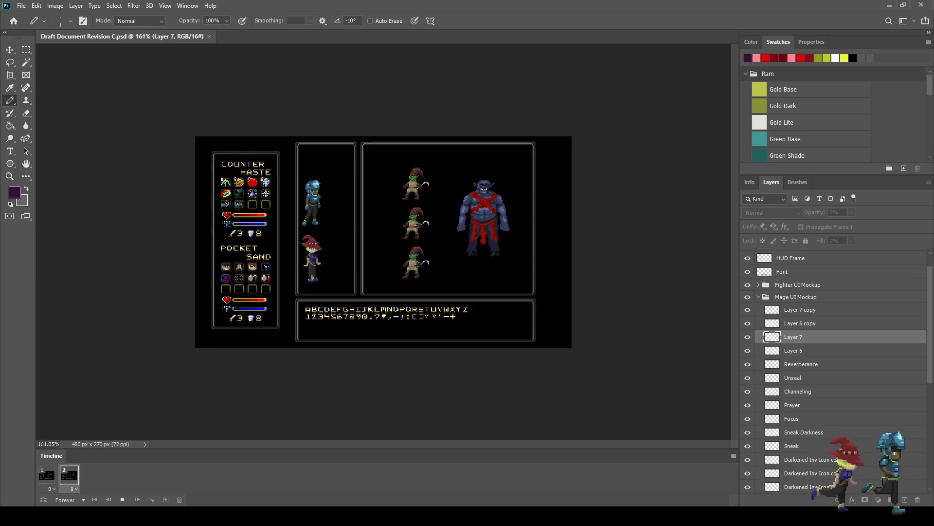
key(ctrl+plus)
key(space)
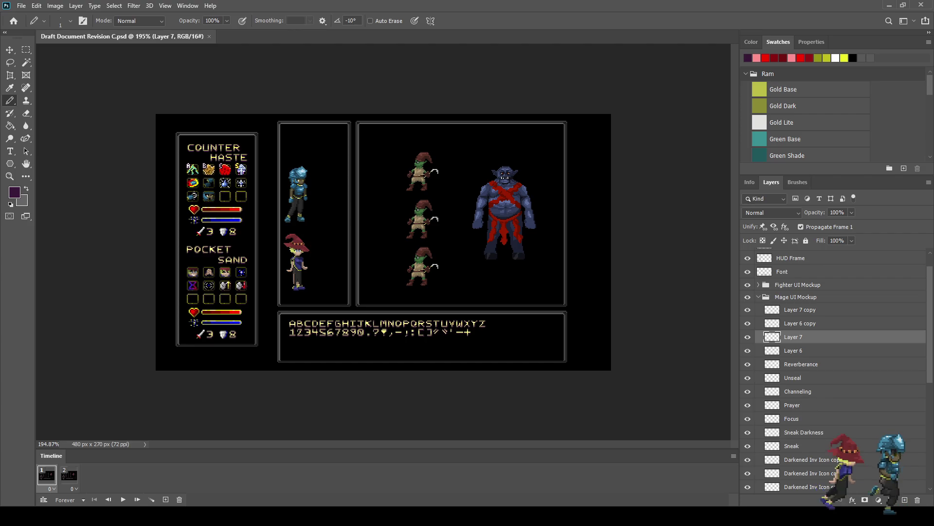
key(space)
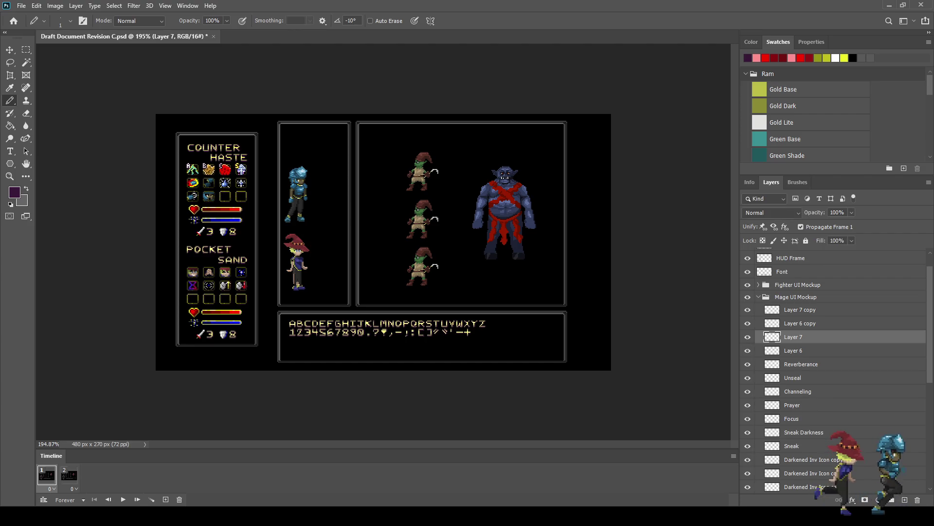
key(space)
key(ctrl+z)
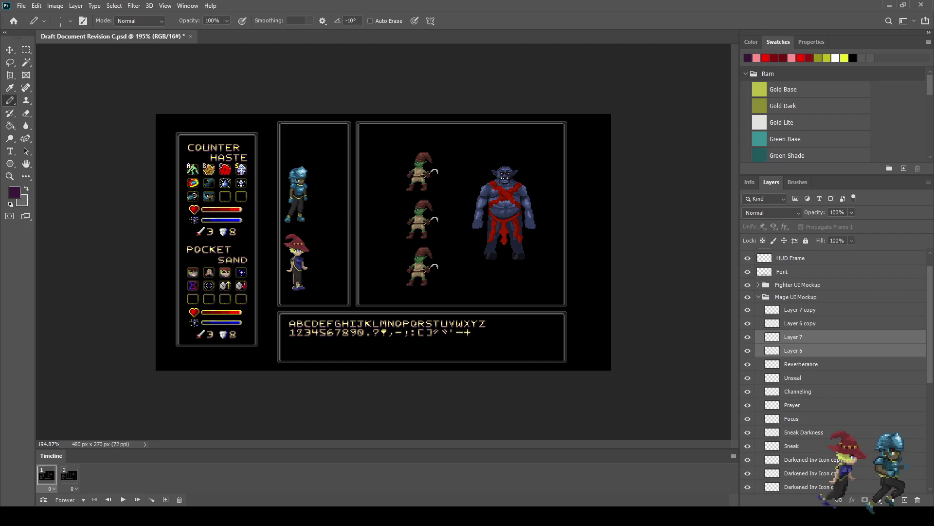
- Merge Layer 7 copy and Layer 6 copy into one layer named Slow
click(800, 309)
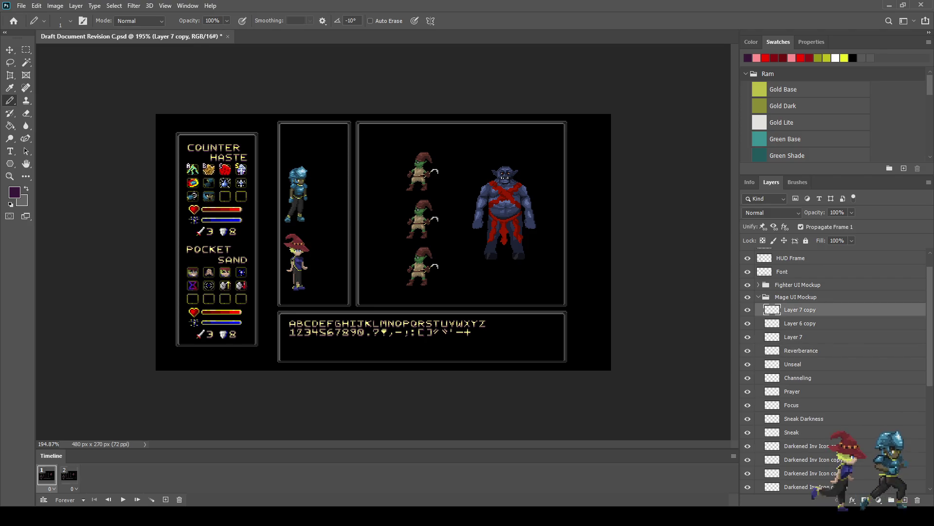
shift+click(800, 324)
key(ctrl+e)
double_click(800, 309)
text(Slow)
key(Return)
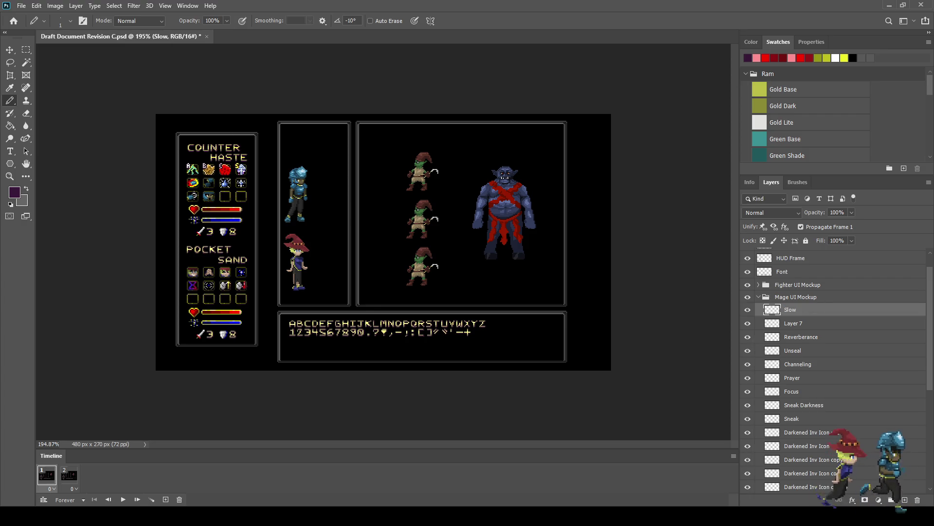
- Rename Layer 7 to Haste and save the document
double_click(793, 323)
text(Haste)
key(Return)
key(ctrl+s)
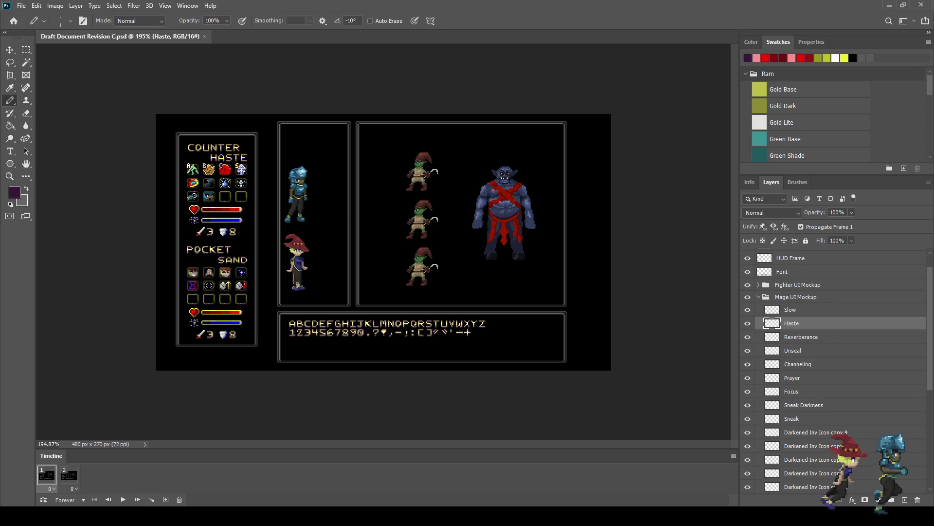
scroll(357, 258, up, 2)
scroll(358, 258, up, 2)
scroll(358, 258, up, 2)
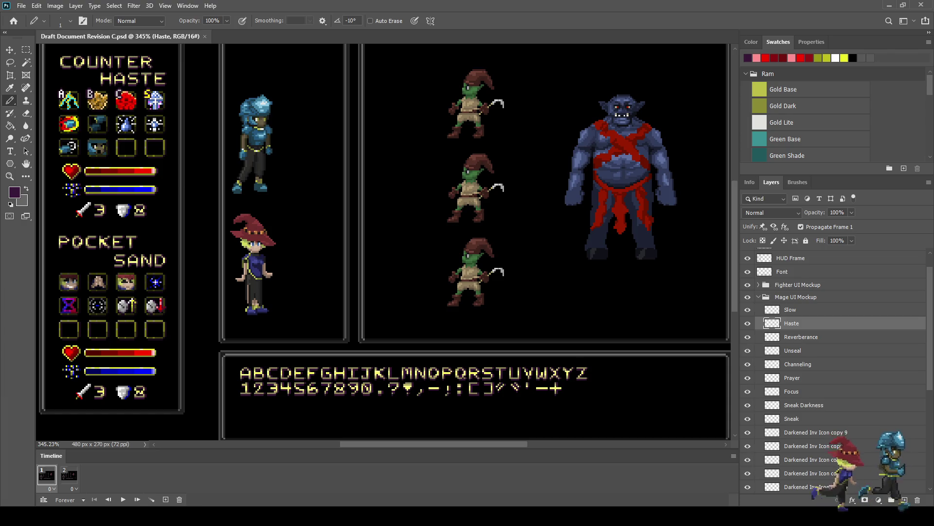
key(ctrl+1)
key(f)
key(f)
key(ctrl+0)
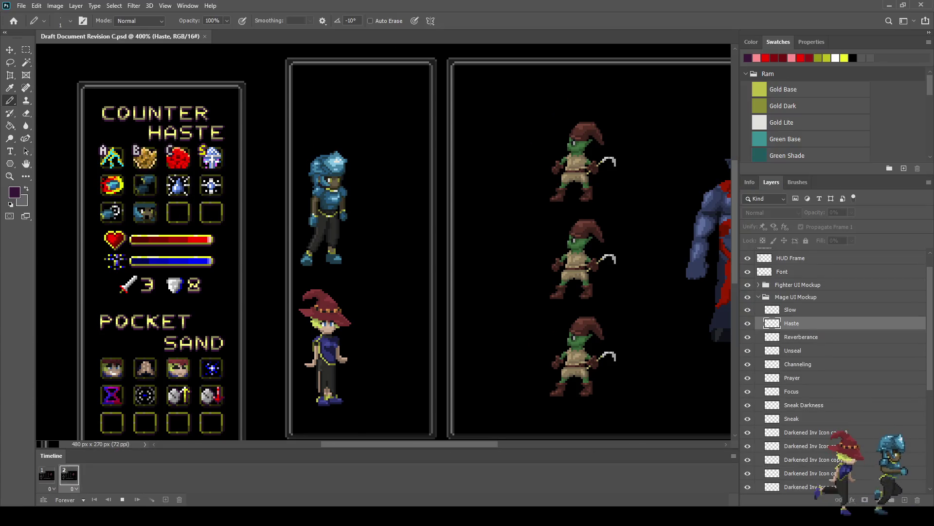
key(ctrl+1)
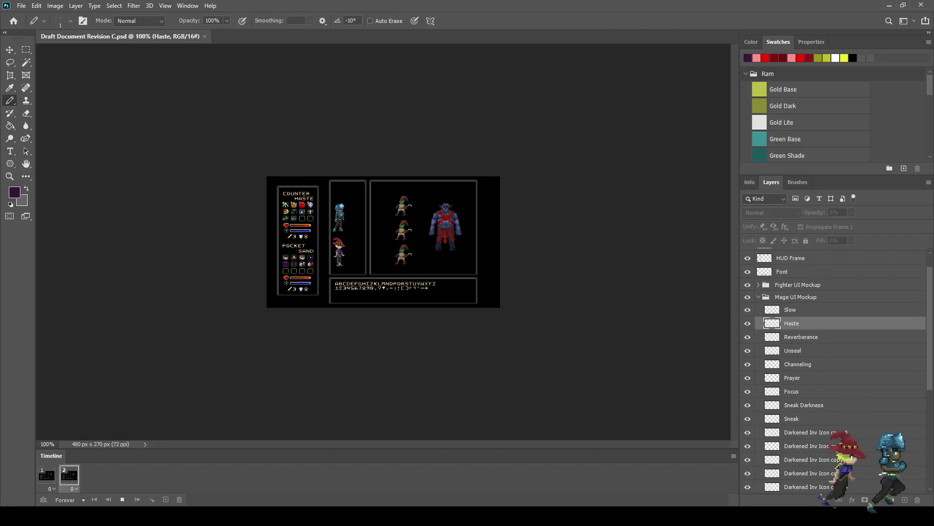
key(ctrl+plus)
key(ctrl+plus)
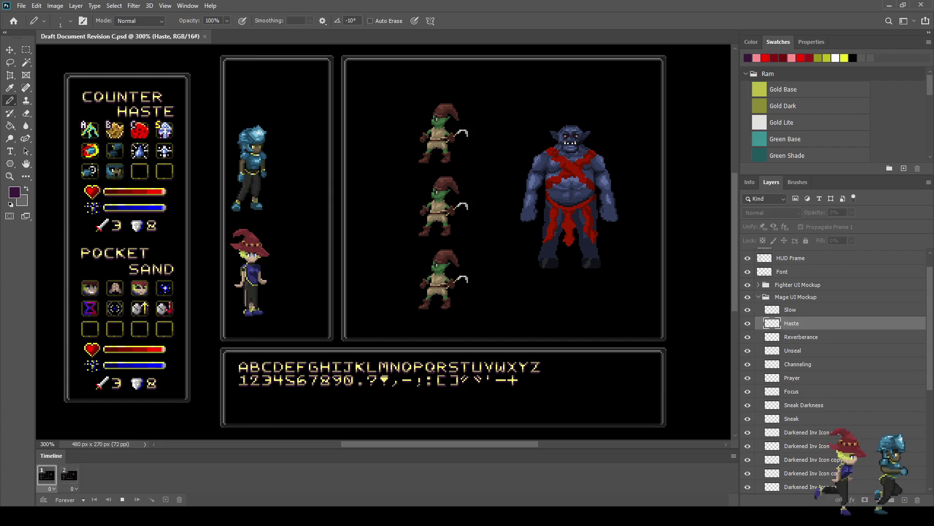
key(space)
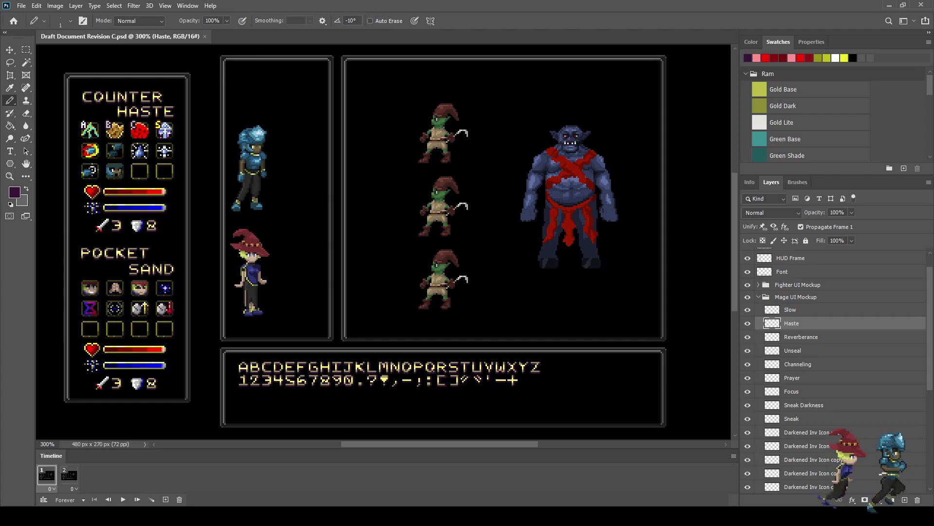
scroll(383, 246, up, 5)
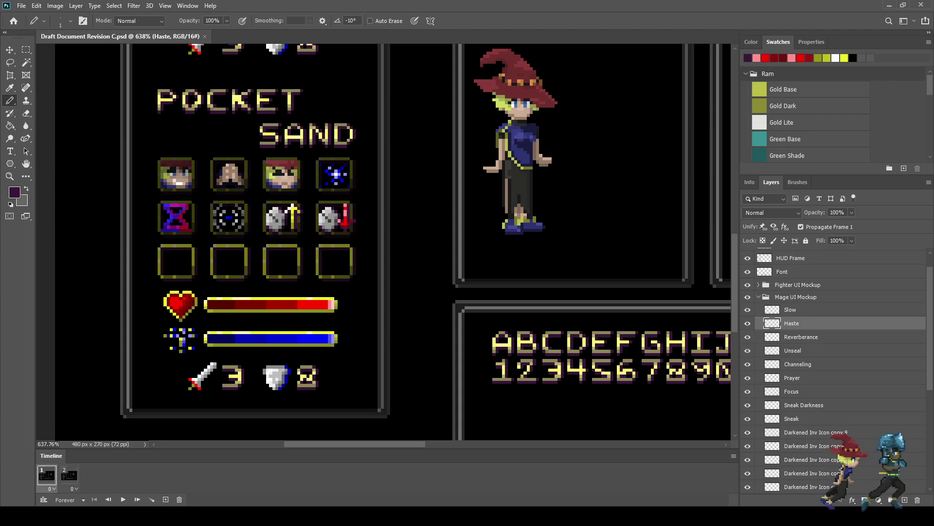
- Duplicate Darkened Inv Icon copy 9, nudge the copy onto the first empty slot, and save
click(808, 432)
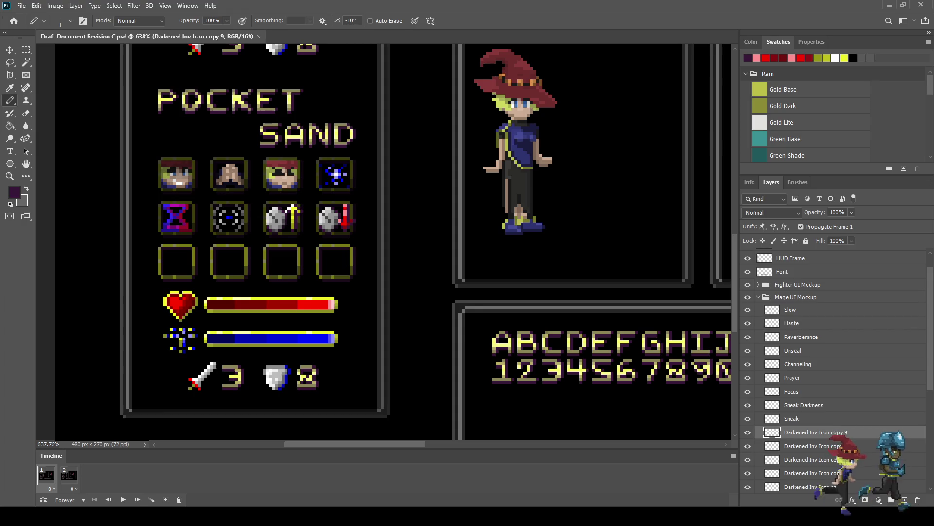
click(748, 432)
click(748, 433)
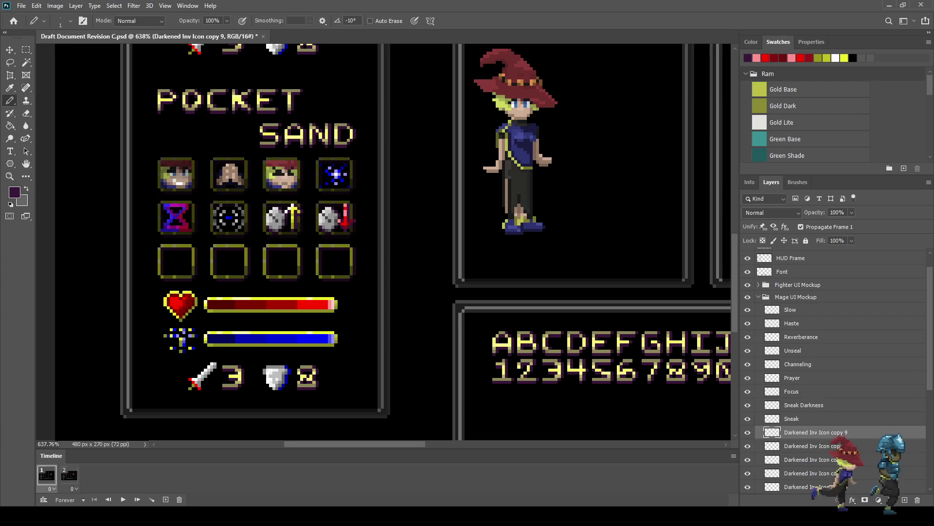
key(ctrl+j)
key(ctrl+t)
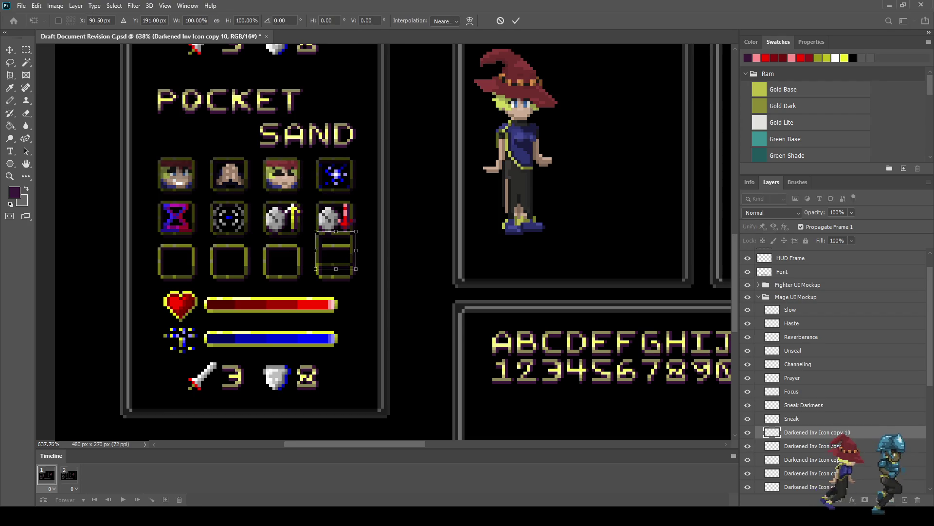
key(shift+Left)
key(shift+Left)
key(shift+Left)
key(Left)
key(Down)
key(Down)
key(Down)
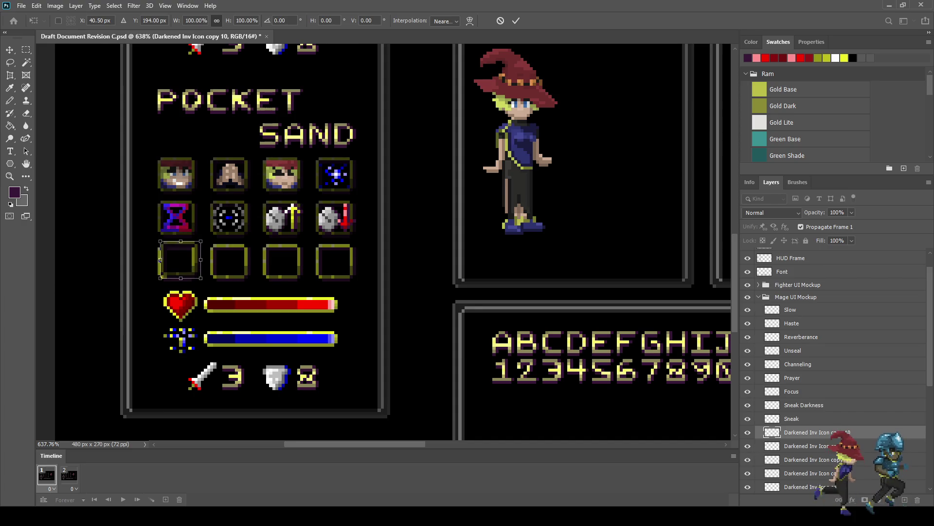
key(Return)
key(b)
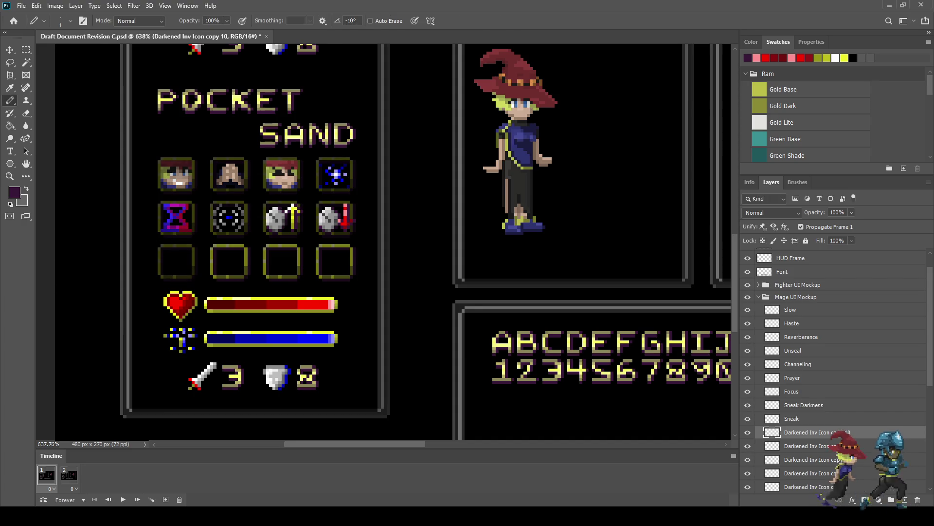
key(ctrl+s)
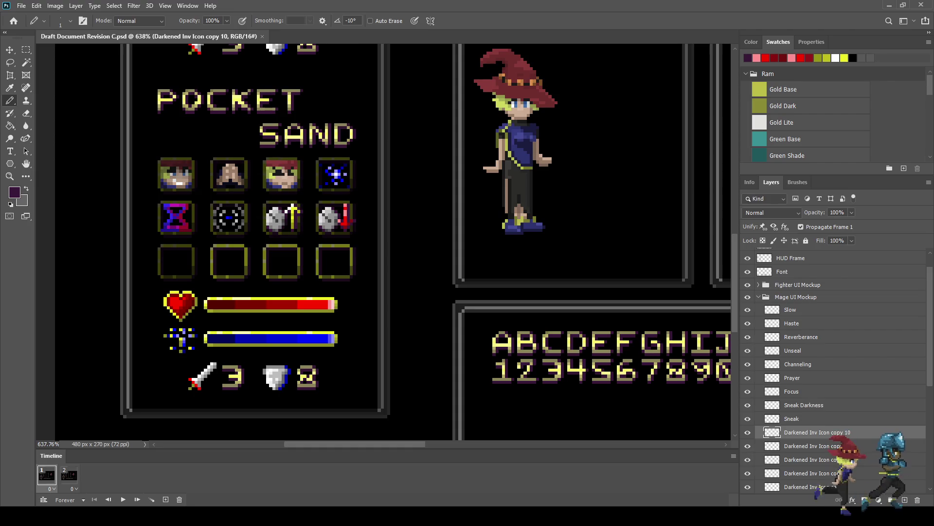
- Add an empty Layer 5 above Slow and sample purple from the artwork for the Pencil
scroll(121, 263, up, 1)
scroll(121, 263, up, 2)
scroll(120, 263, up, 2)
scroll(121, 263, up, 1)
scroll(248, 240, down, 2)
scroll(248, 240, up, 1)
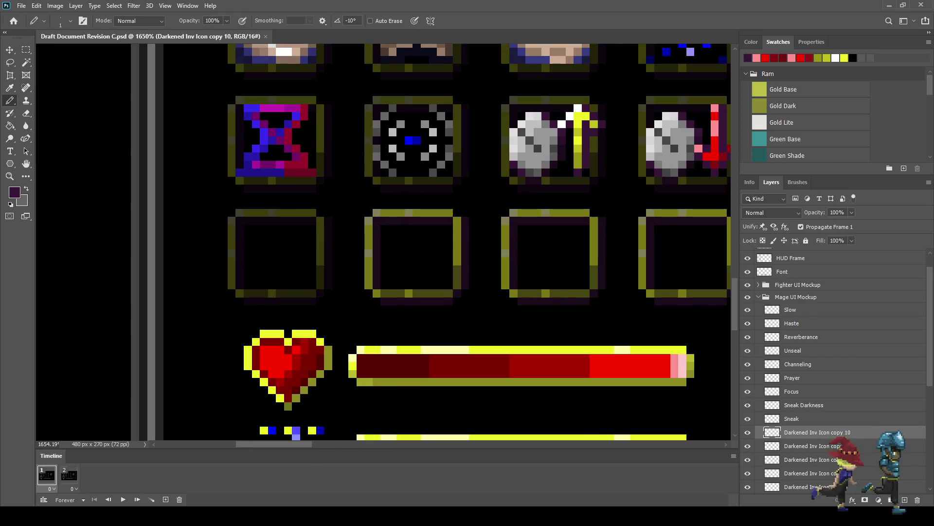
click(791, 309)
key(ctrl+shift+alt+n)
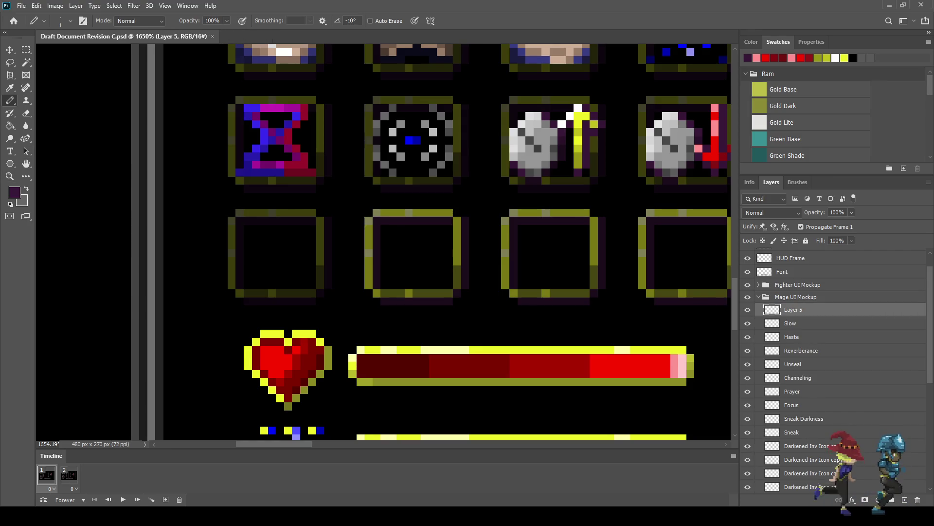
key(i)
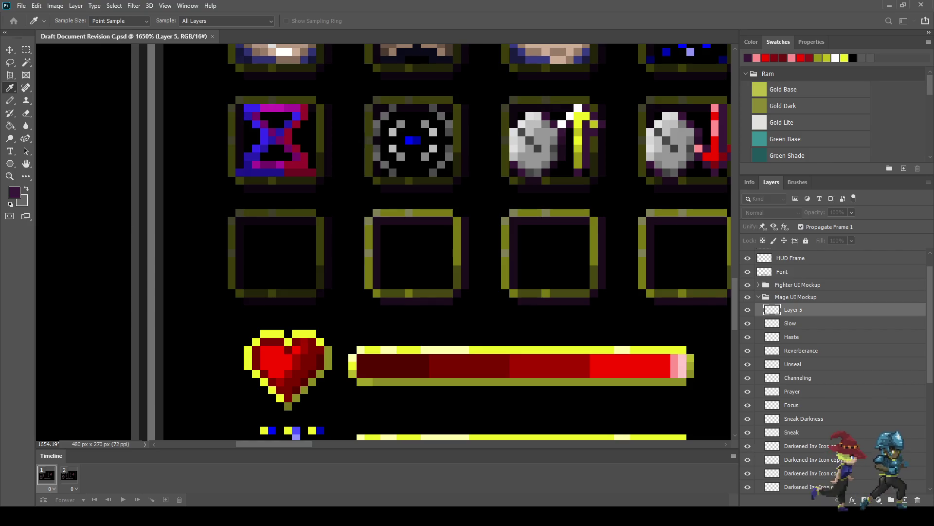
key(b)
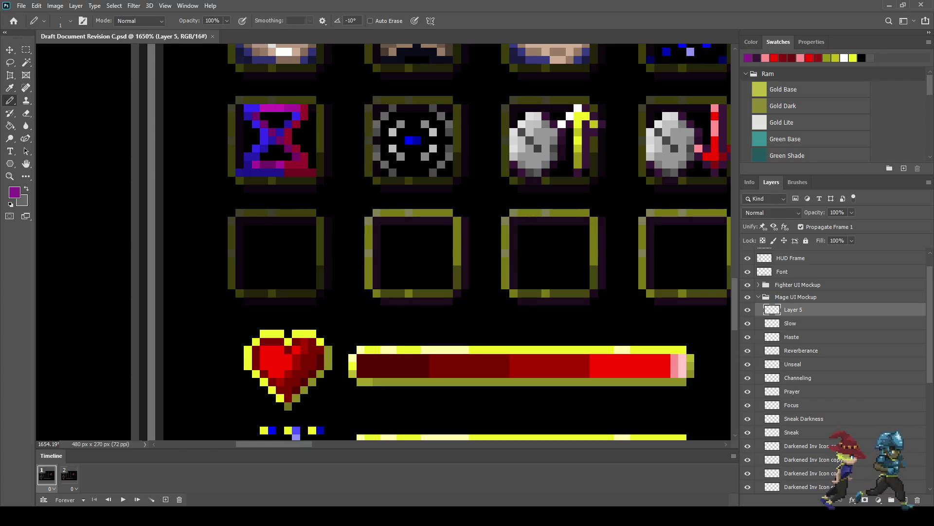
scroll(297, 251, up, 3)
scroll(298, 251, up, 3)
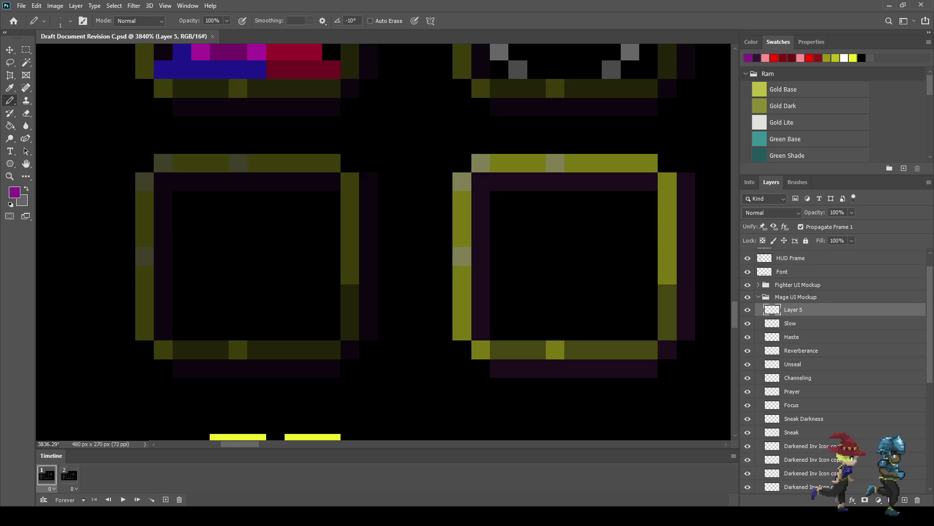
- Draw purple L-shaped strokes, single pixels and an upper-right block inside the empty slot
drag(256, 237, 275, 256)
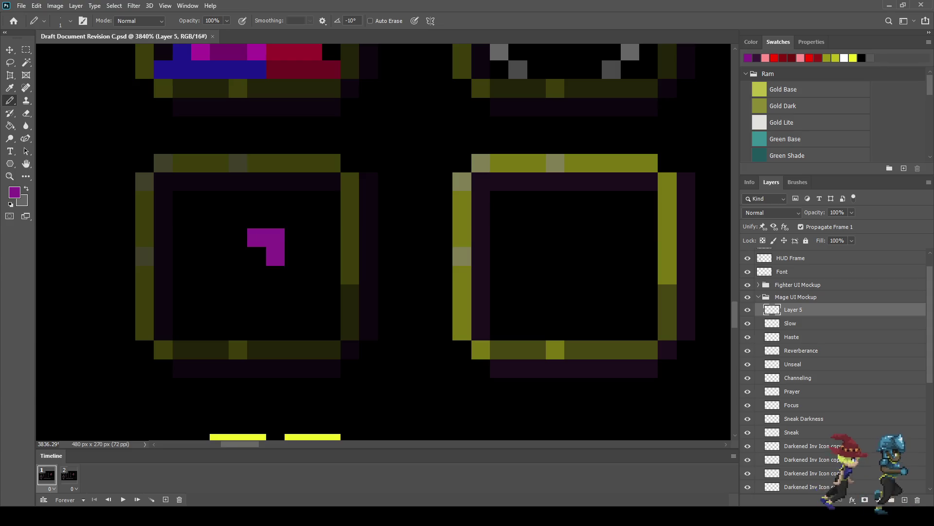
drag(275, 293, 256, 311)
drag(220, 275, 219, 294)
click(201, 237)
click(201, 256)
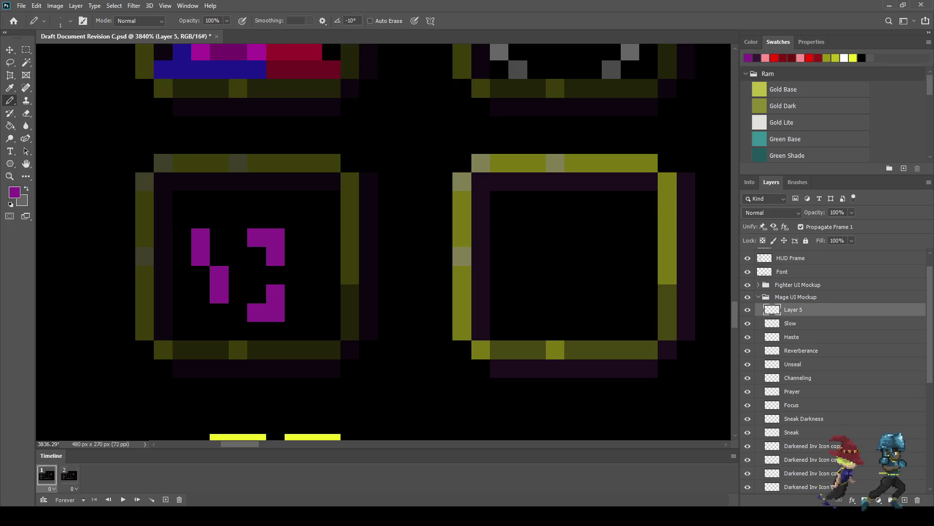
key(ctrl+z)
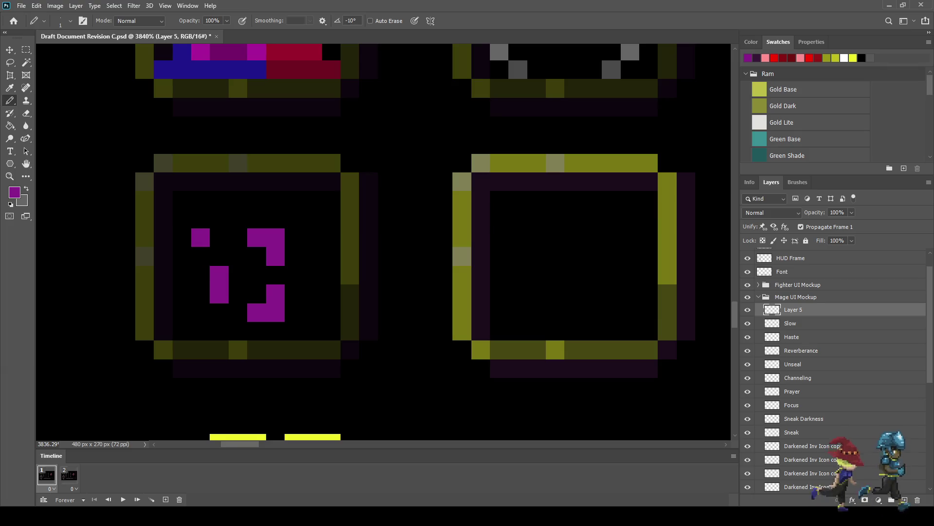
mouse_move(182, 312)
mouse_down()
mouse_move(182, 331)
mouse_move(201, 331)
mouse_up()
drag(313, 200, 332, 238)
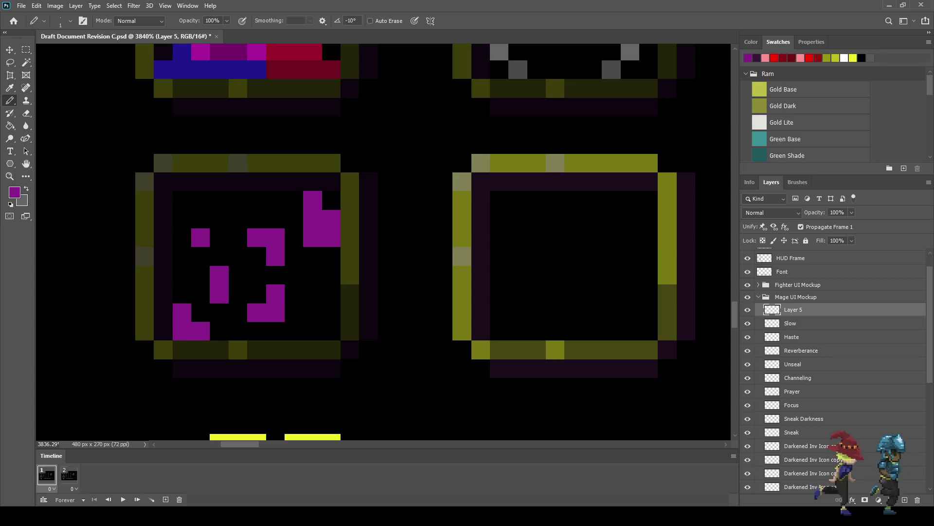
click(294, 200)
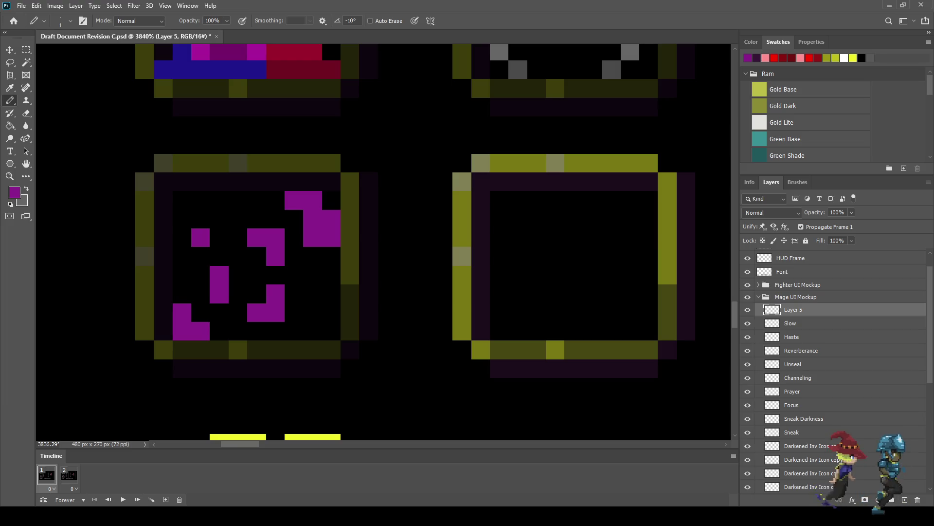
- Sample a darker purple and shade the upper-right, lower and upper-middle magenta shapes
key(i)
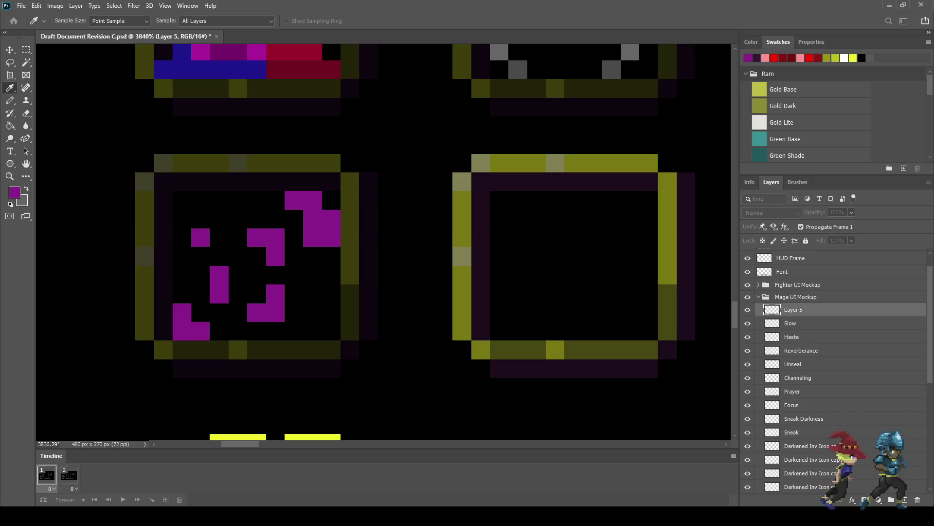
key(b)
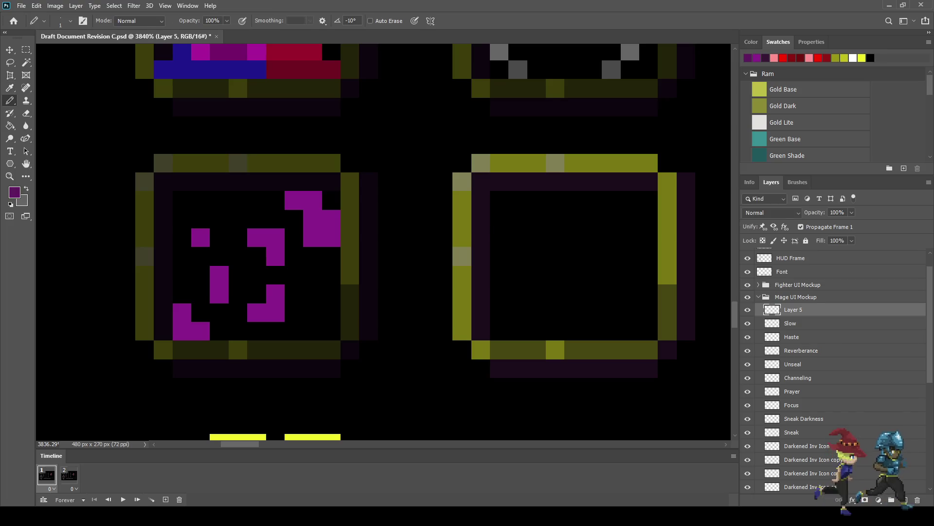
drag(332, 219, 332, 238)
click(313, 238)
click(276, 313)
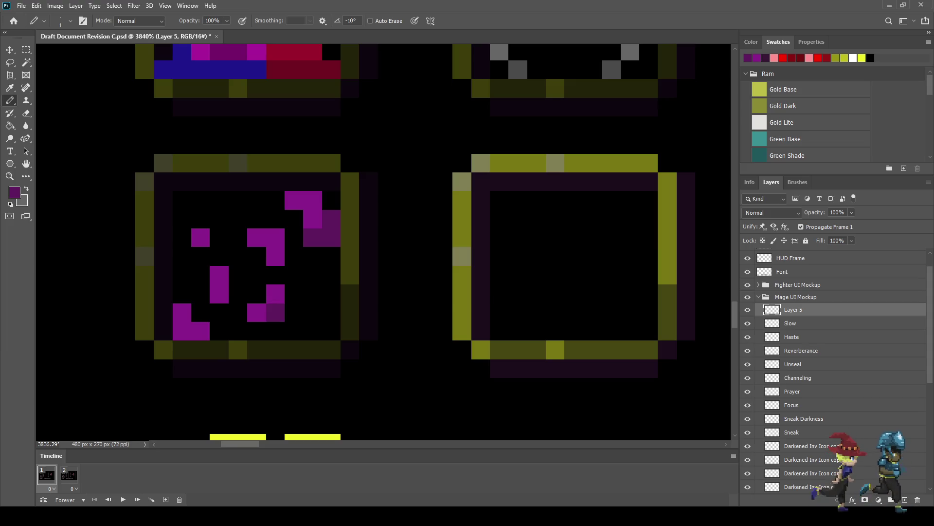
drag(200, 331, 182, 331)
click(220, 275)
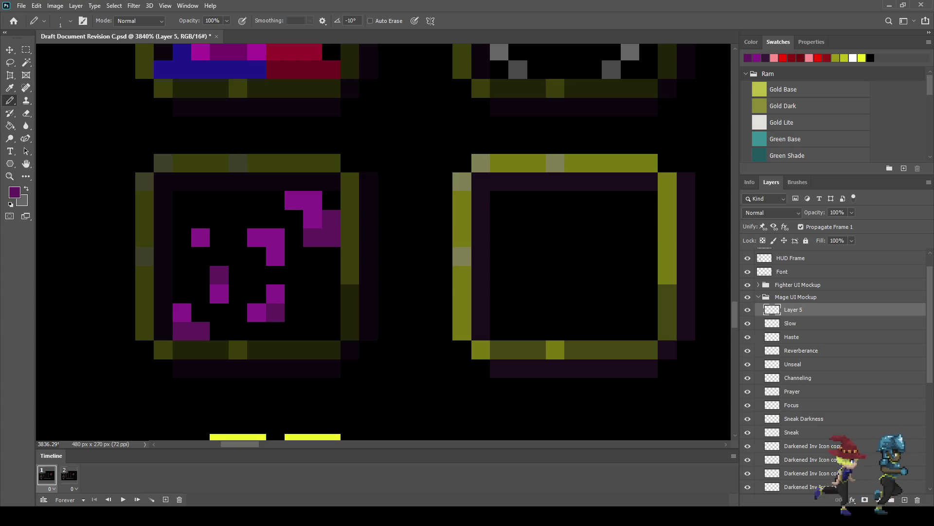
click(257, 237)
click(276, 237)
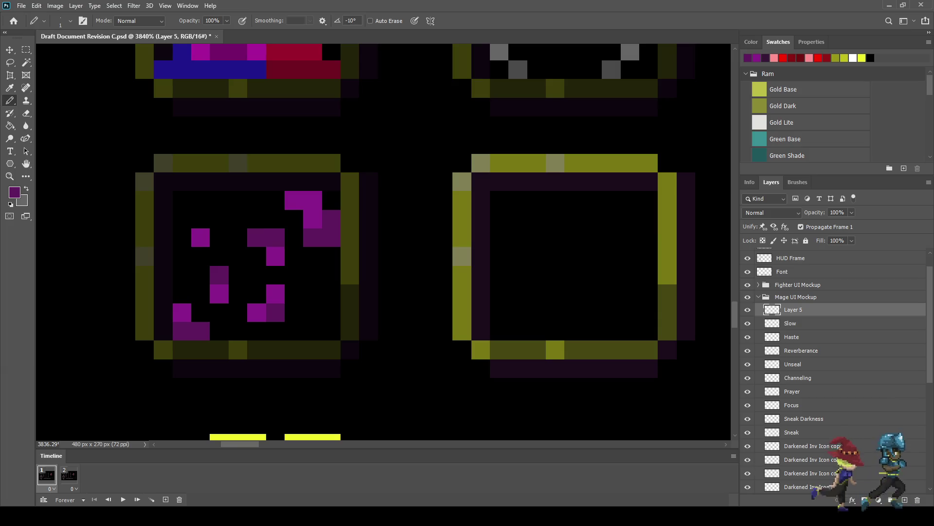
click(238, 200)
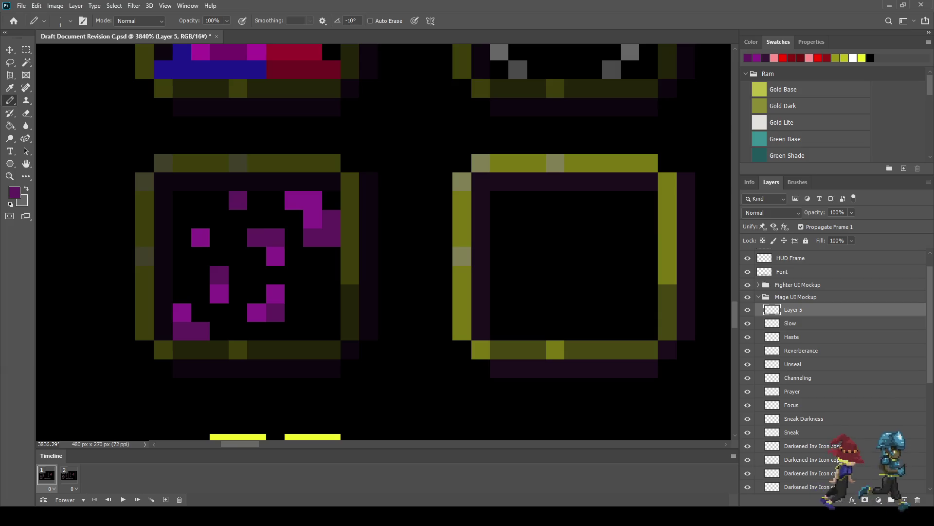
click(182, 275)
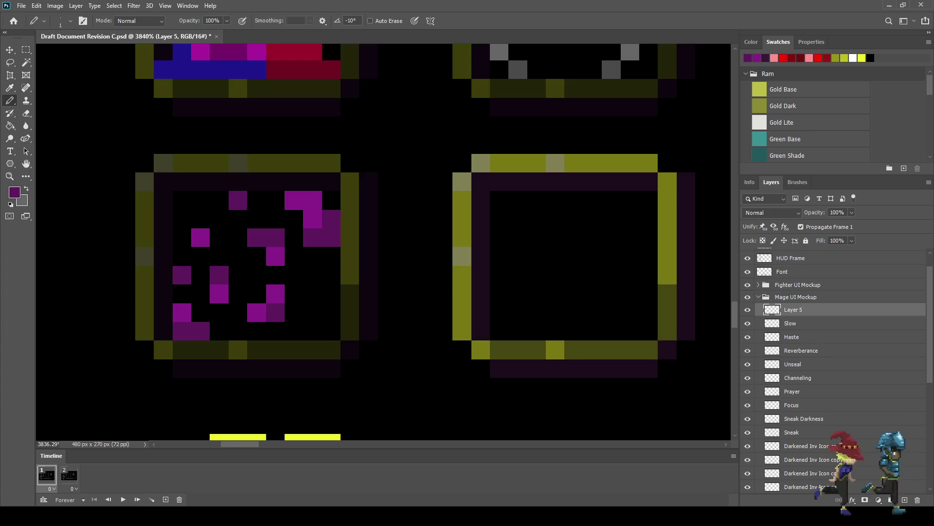
- Resample and darken the upper-right cluster, adding a dark purple corner at its lower right
key(i)
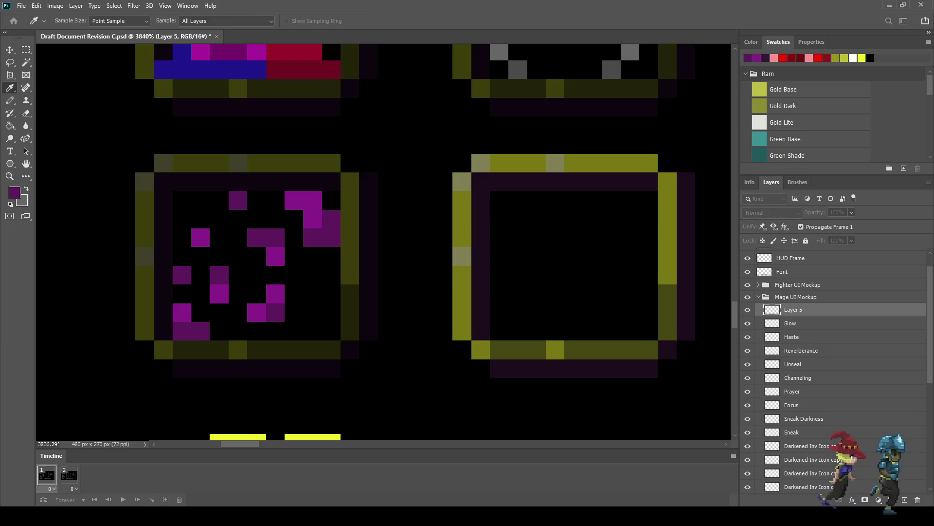
key(b)
click(313, 237)
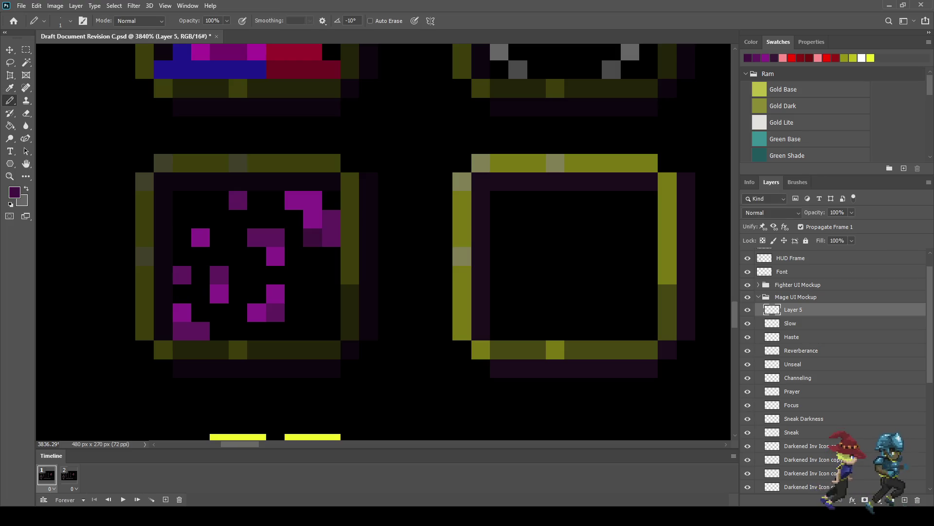
drag(312, 312, 294, 331)
scroll(236, 183, down, 5)
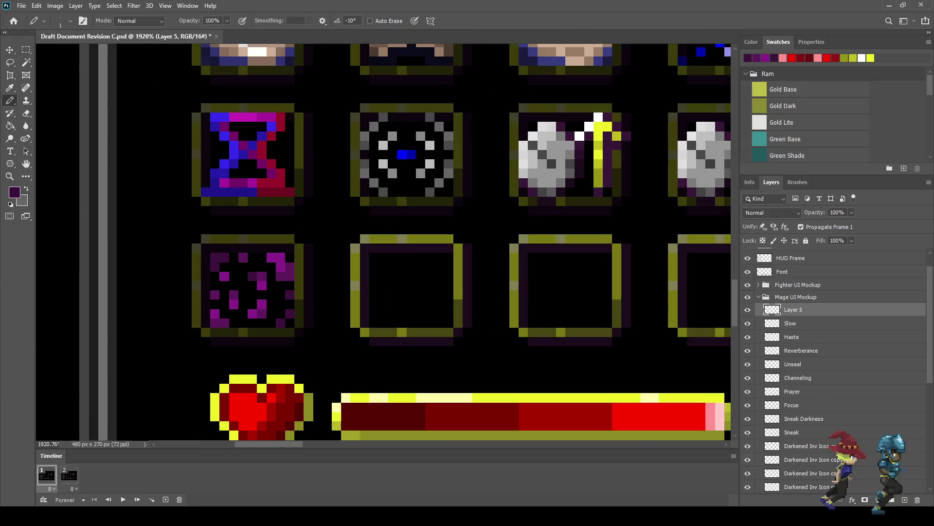
scroll(235, 183, up, 2)
scroll(220, 260, up, 2)
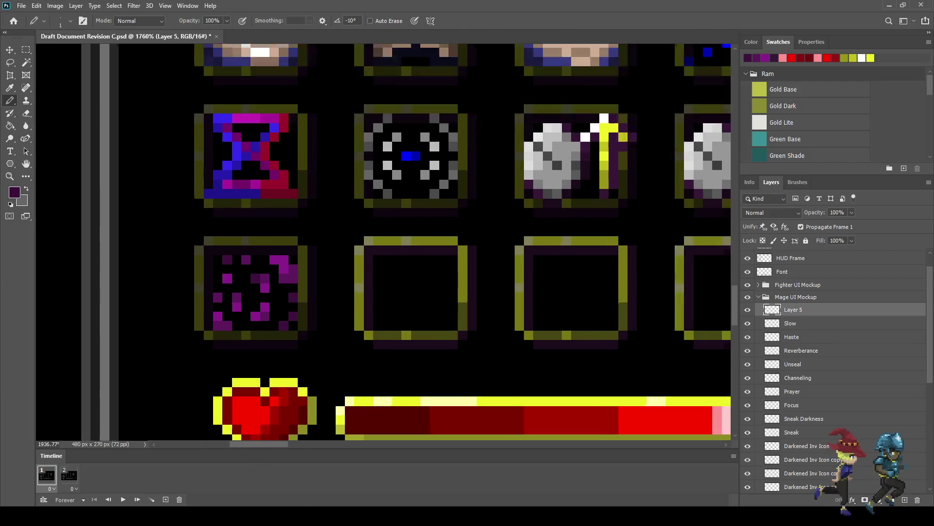
scroll(220, 260, up, 2)
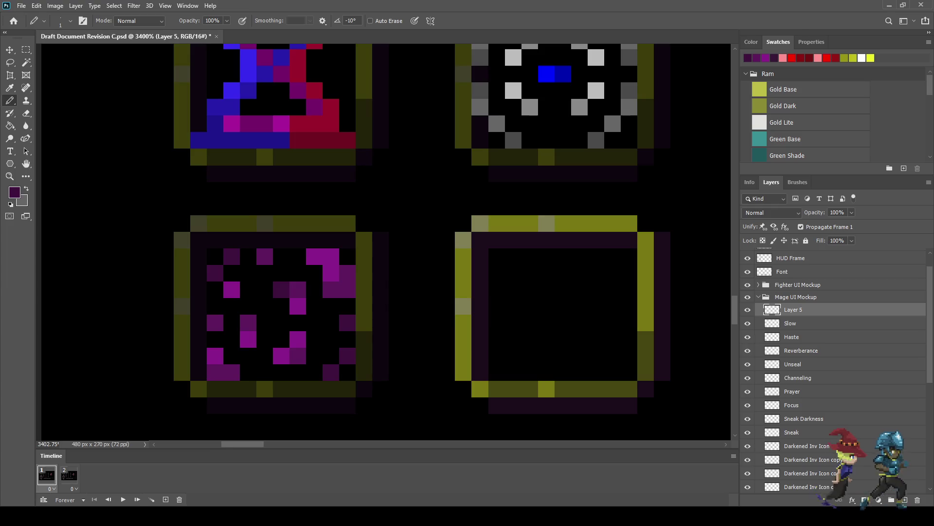
- Save, then view the whole HUD at 100% in Full Screen Mode, fitted to screen
scroll(370, 243, down, 4)
scroll(370, 244, down, 1)
scroll(370, 243, down, 1)
scroll(370, 244, up, 1)
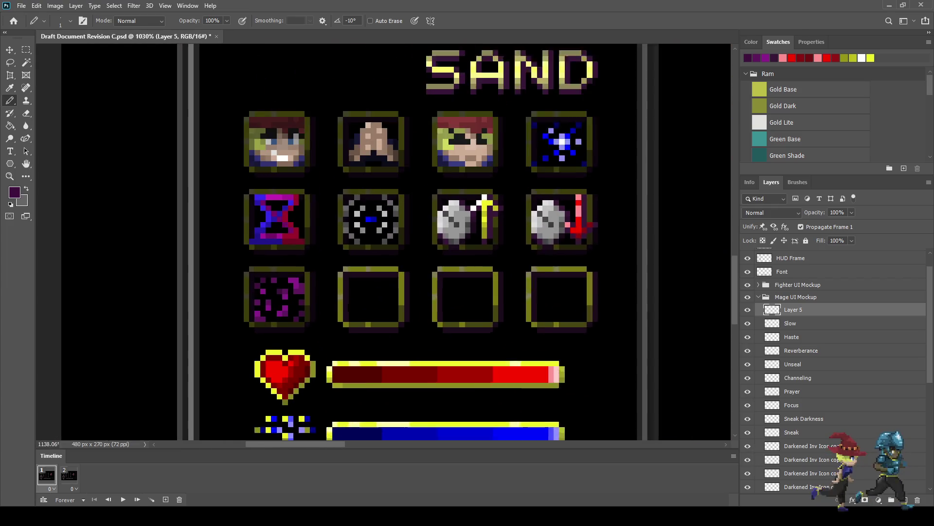
scroll(329, 296, up, 2)
key(ctrl+s)
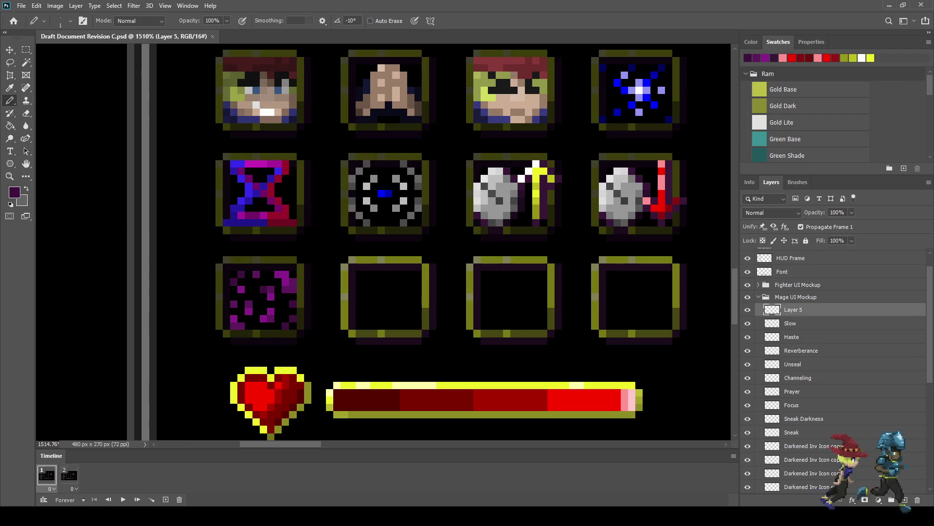
key(ctrl+1)
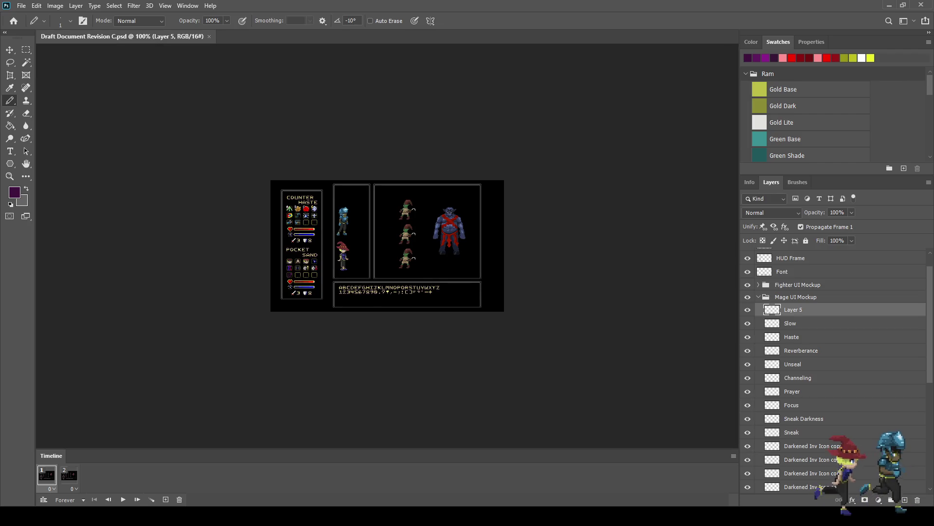
key(f)
key(f)
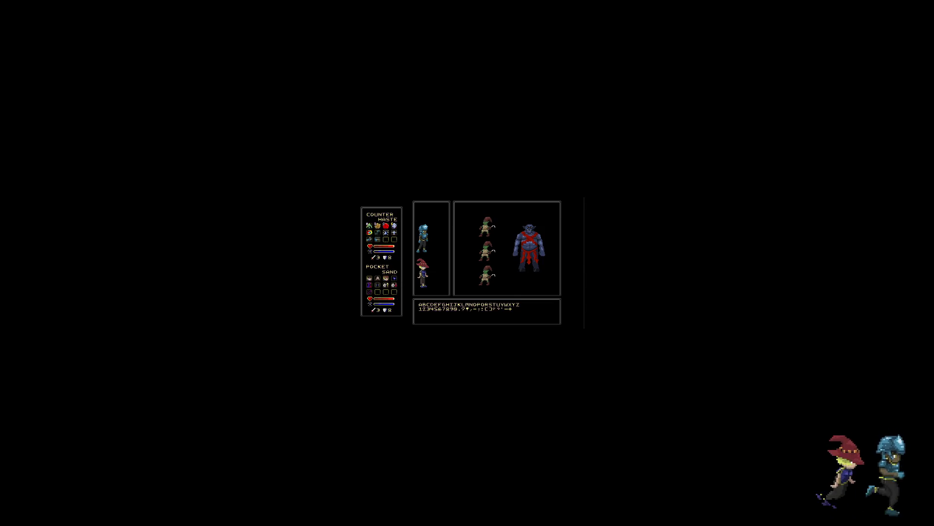
key(ctrl+0)
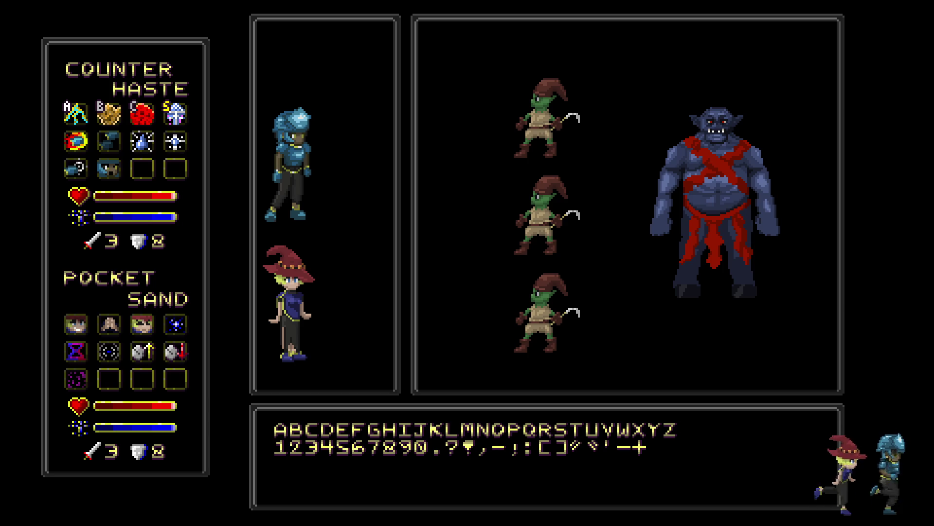
- Leave full screen, rename Layer 5 to Poison Burst, and save
key(f)
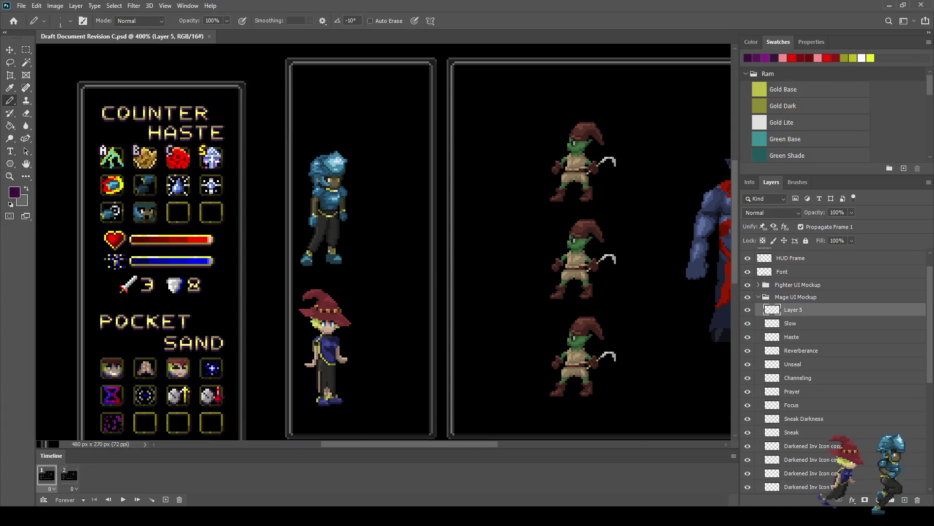
scroll(122, 341, down, 3)
scroll(121, 341, up, 6)
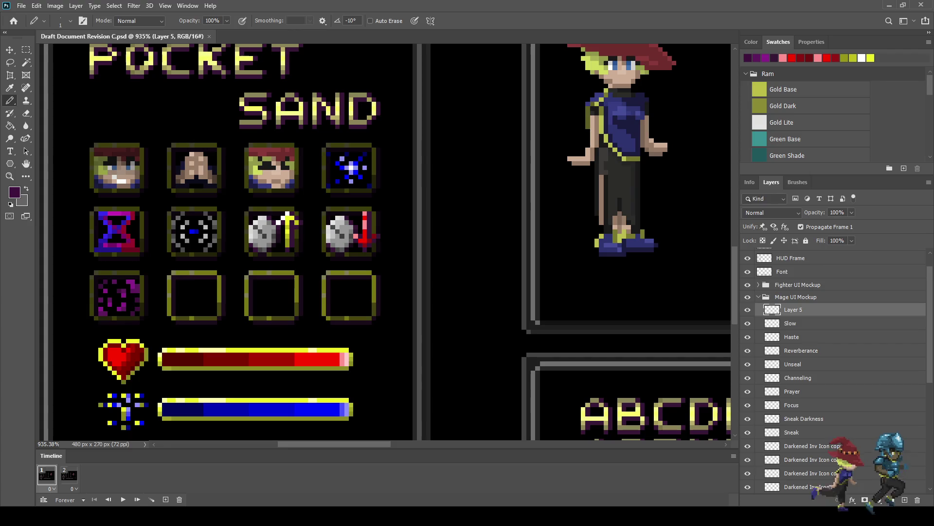
double_click(794, 309)
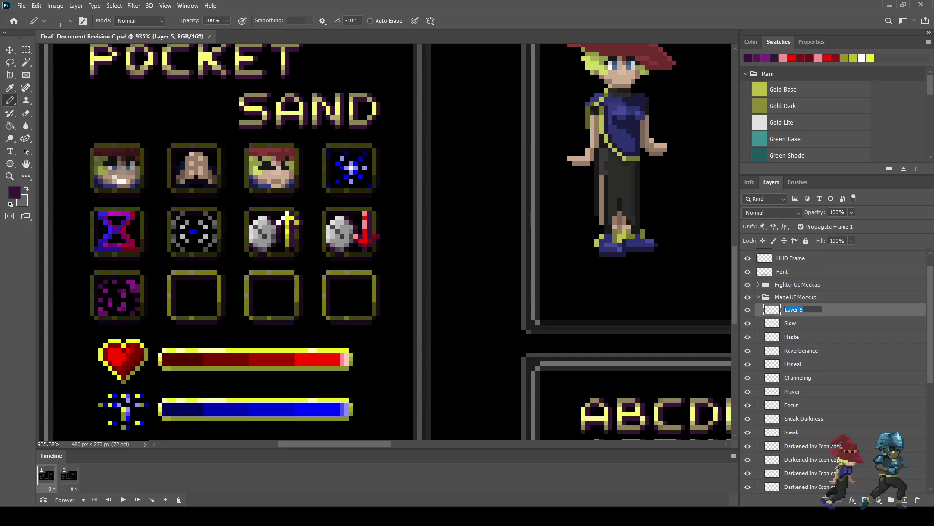
text(Poison Cloud)
key(Return)
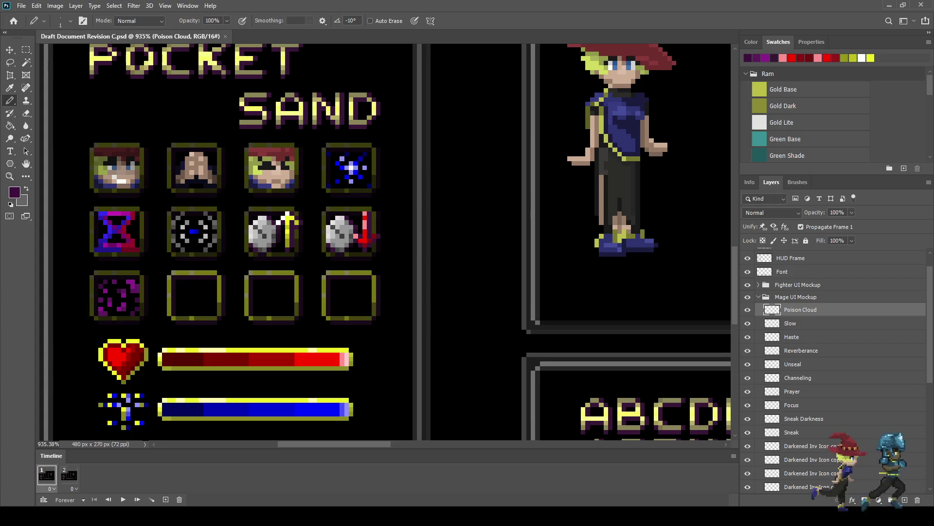
double_click(800, 309)
text(Poison Cl)
text(Burst)
key(Return)
key(ctrl+s)
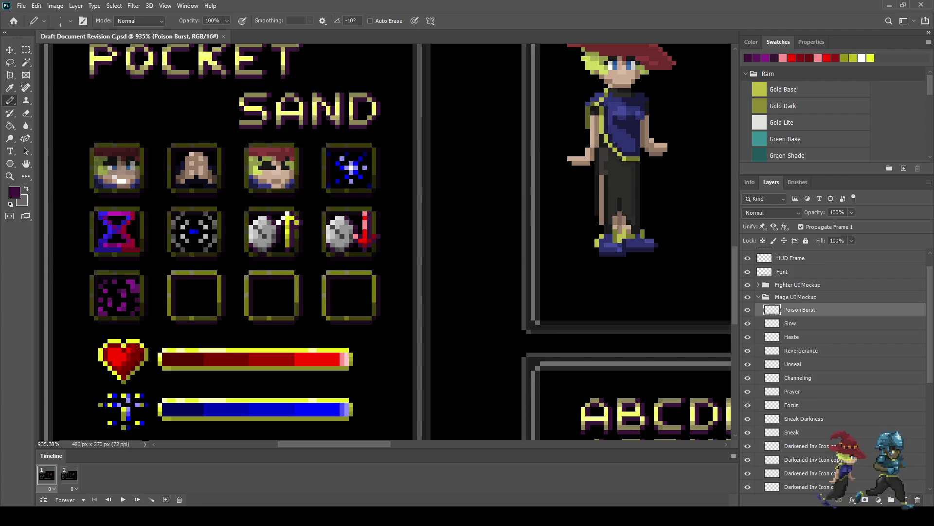
- Add a new empty layer named Fireball above Poison Burst and save
key(ctrl+shift+alt+n)
double_click(793, 310)
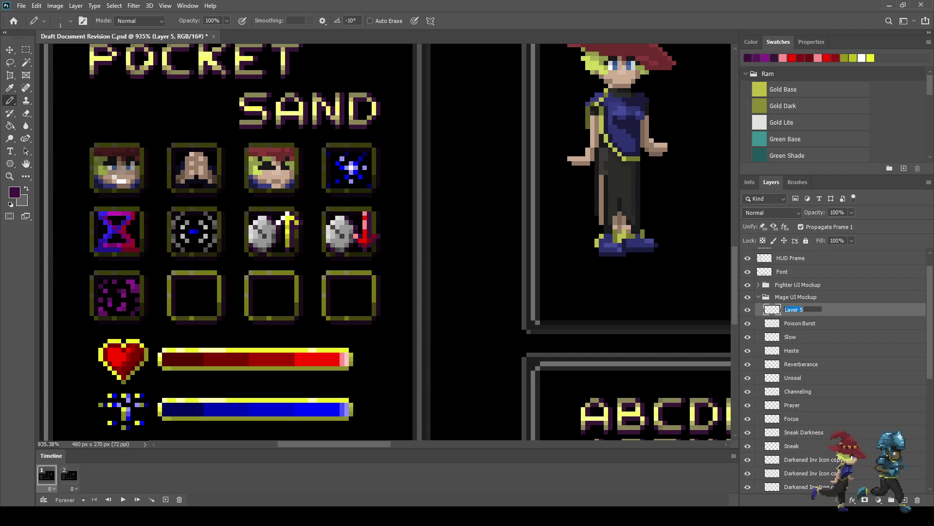
text(Firebal)
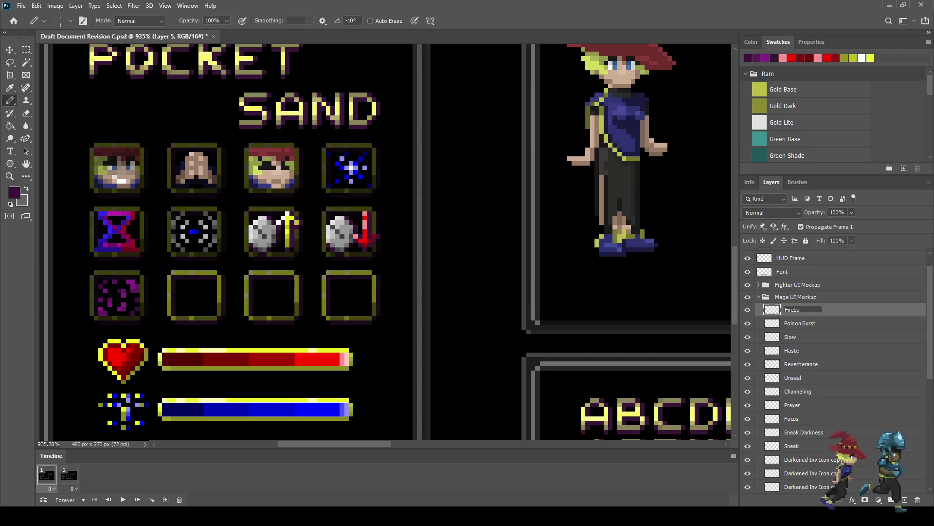
key(Return)
key(ctrl+s)
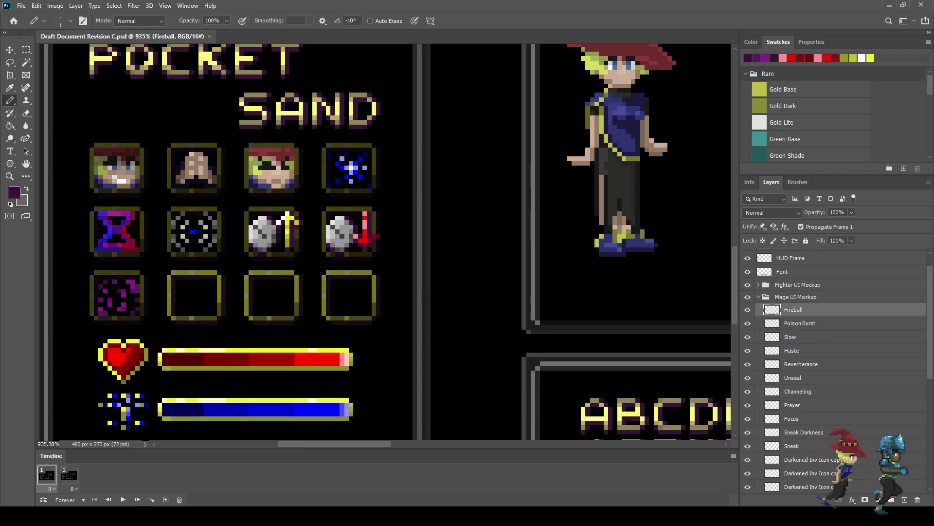
- Duplicate the darkened slot overlay onto the second empty slot, save, and reselect Fireball
click(806, 460)
key(ctrl+j)
key(ctrl+t)
key(Right)
key(Right)
key(Right)
key(Right)
key(Right)
key(Right)
key(Right)
key(Right)
key(Right)
key(Right)
key(Return)
key(b)
key(ctrl+s)
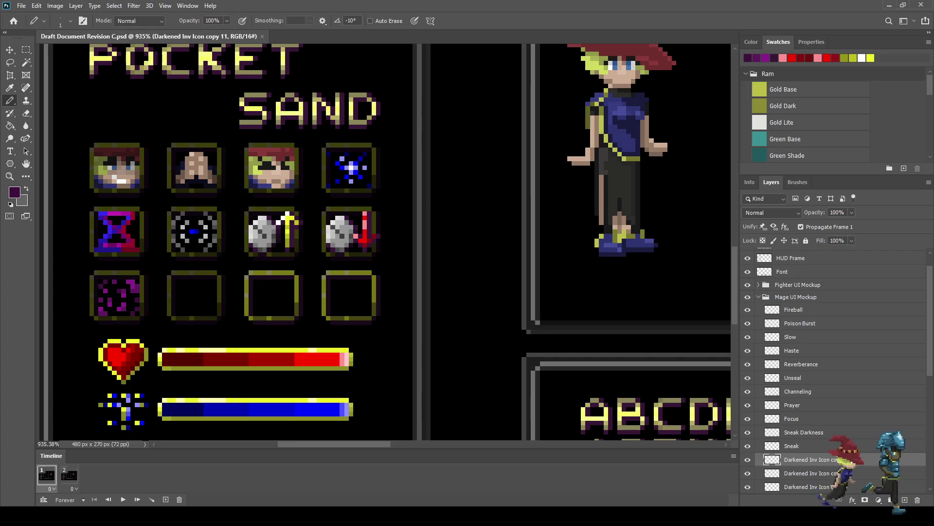
click(793, 310)
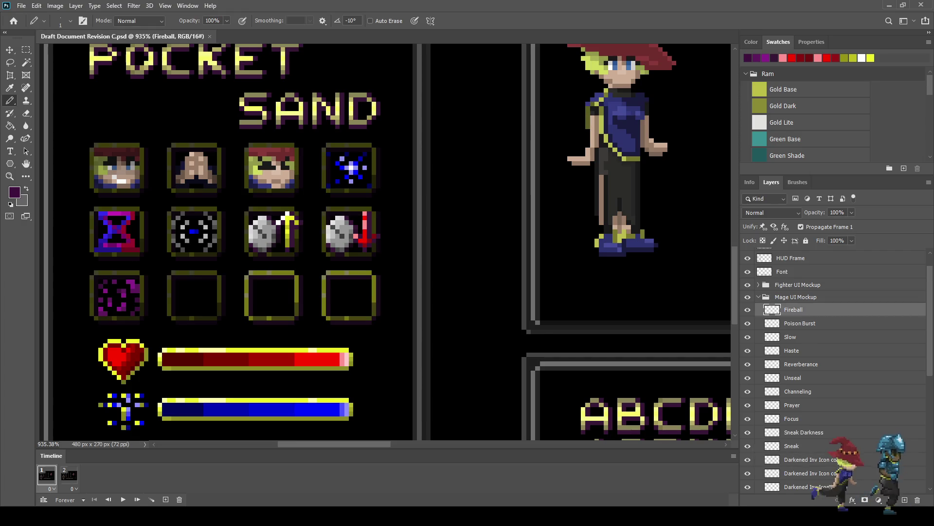
- Sample red and paint a solid red fireball blob in the empty slot
scroll(172, 289, down, 3)
scroll(173, 290, up, 4)
scroll(184, 290, up, 2)
scroll(184, 289, up, 2)
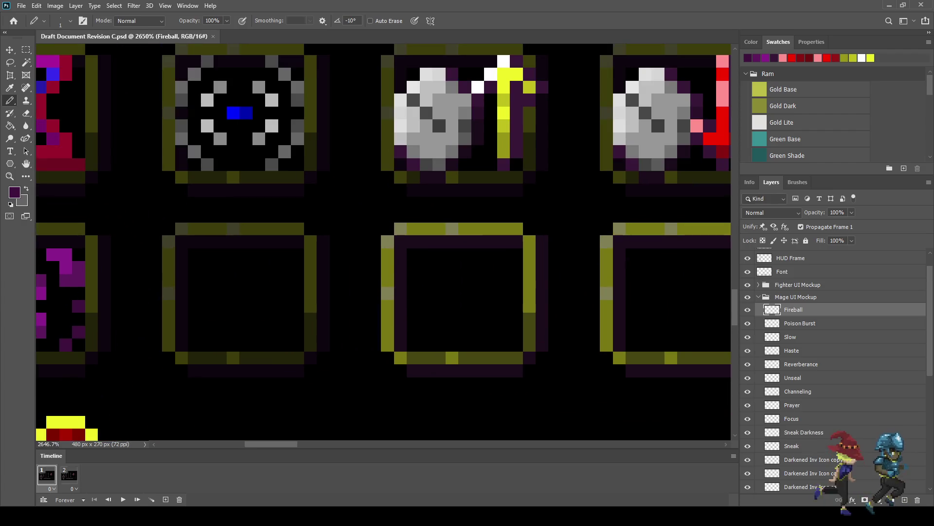
key(i)
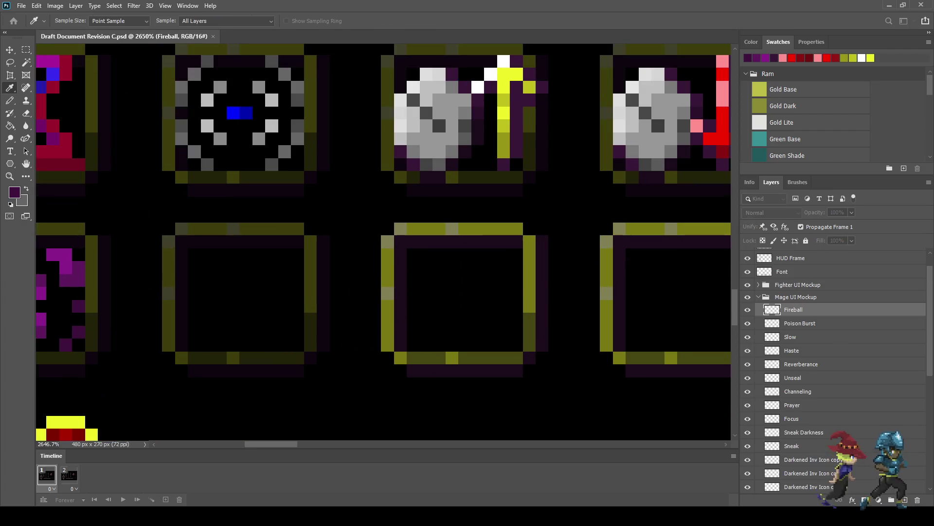
key(b)
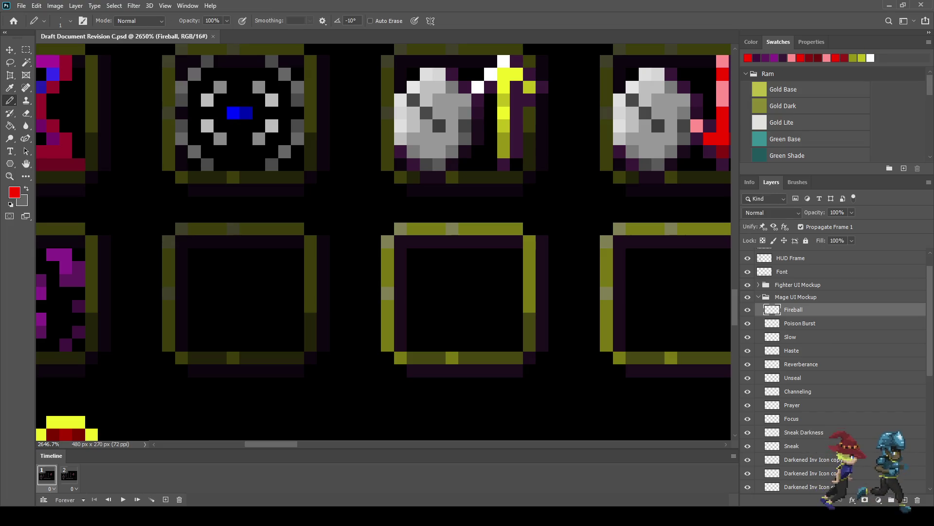
drag(272, 281, 245, 319)
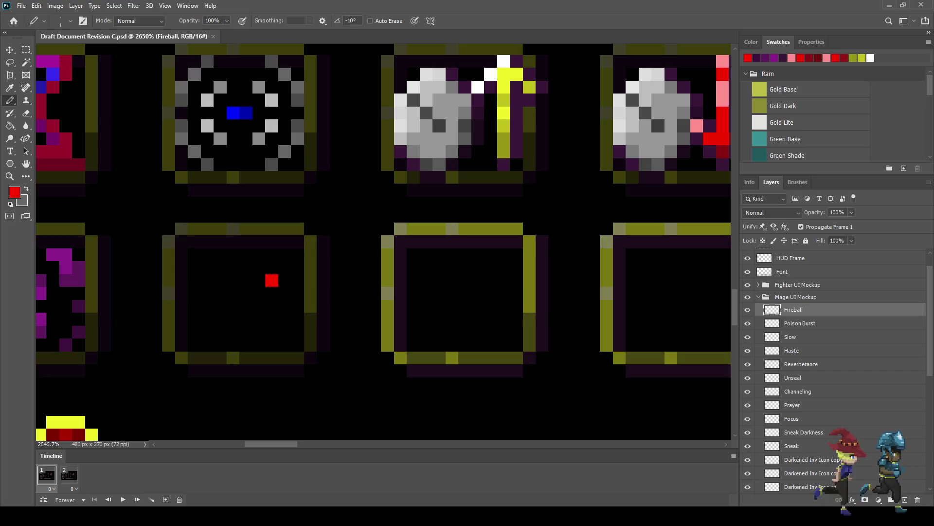
click(259, 306)
mouse_move(258, 280)
mouse_down()
mouse_move(233, 321)
mouse_move(220, 309)
mouse_move(259, 268)
mouse_up()
click(232, 281)
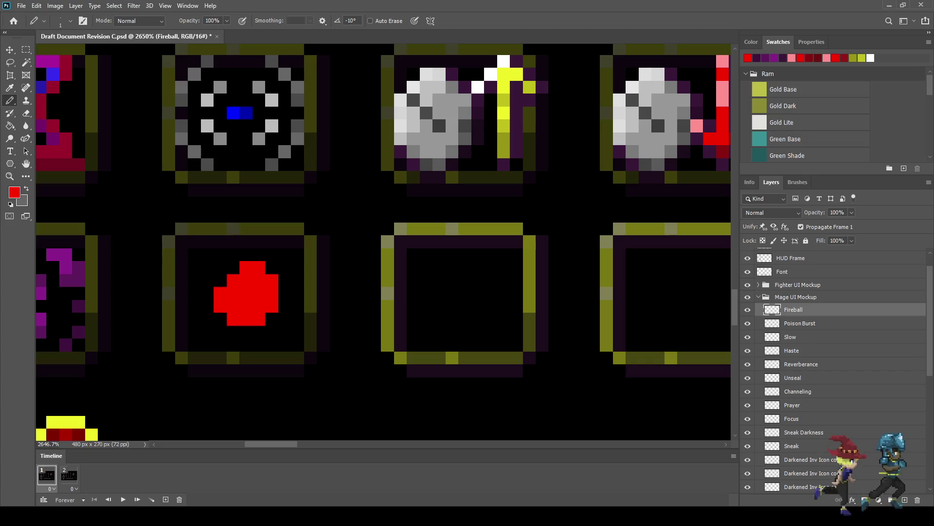
- Sample dark magenta and paint an L-shaped shadow down the fireball's right side and bottom
key(i)
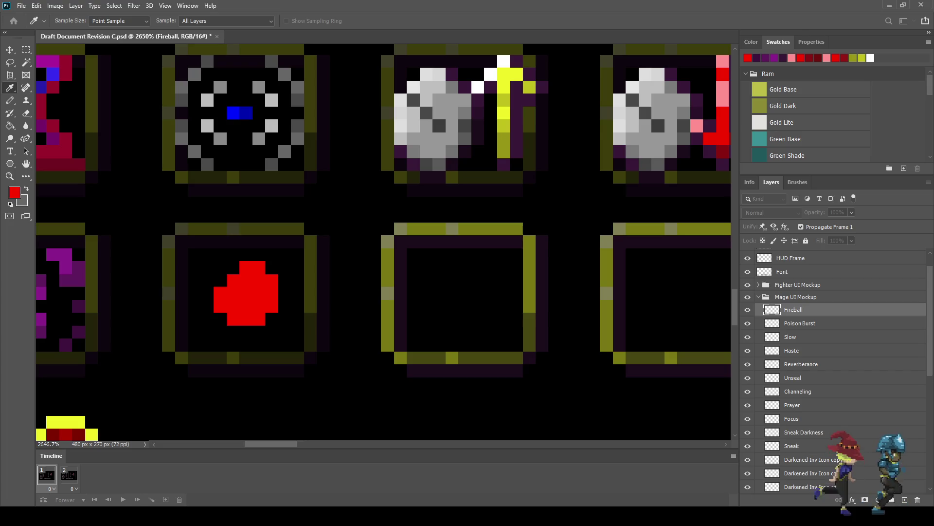
key(b)
scroll(295, 286, up, 2)
scroll(295, 285, up, 1)
mouse_move(254, 275)
mouse_down()
mouse_move(254, 319)
mouse_move(232, 341)
mouse_move(186, 342)
mouse_up()
key(ctrl+z)
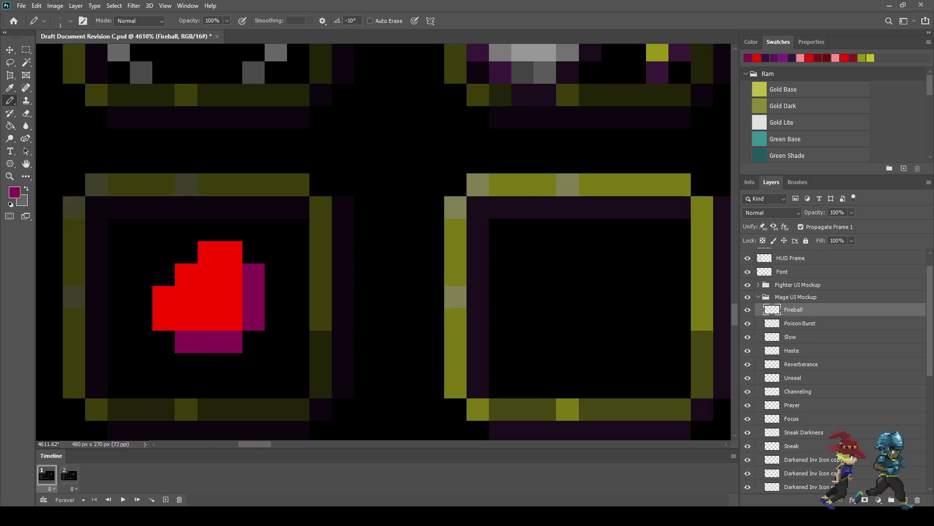
click(231, 319)
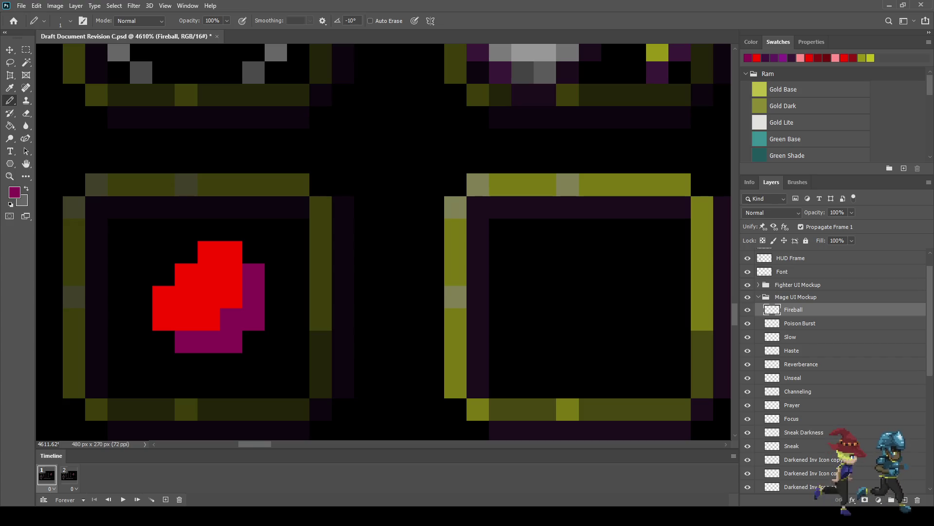
scroll(385, 243, down, 4)
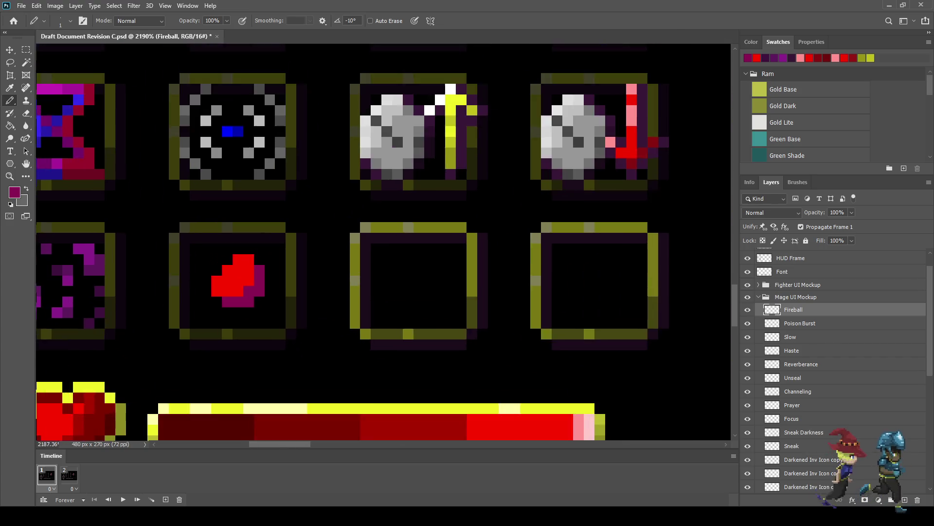
- Sample a dark red and shade three pixels on the fireball's upper left
scroll(385, 243, up, 1)
scroll(231, 251, up, 1)
key(i)
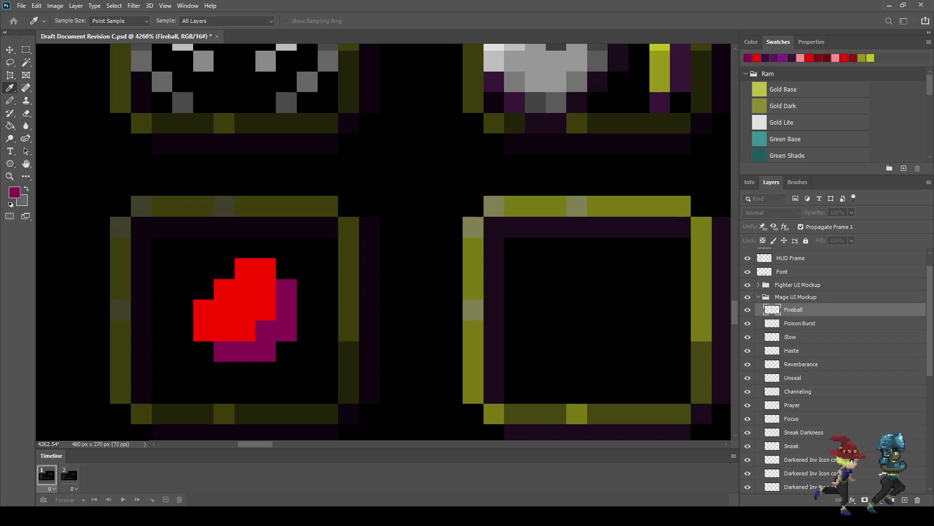
click(243, 292)
key(b)
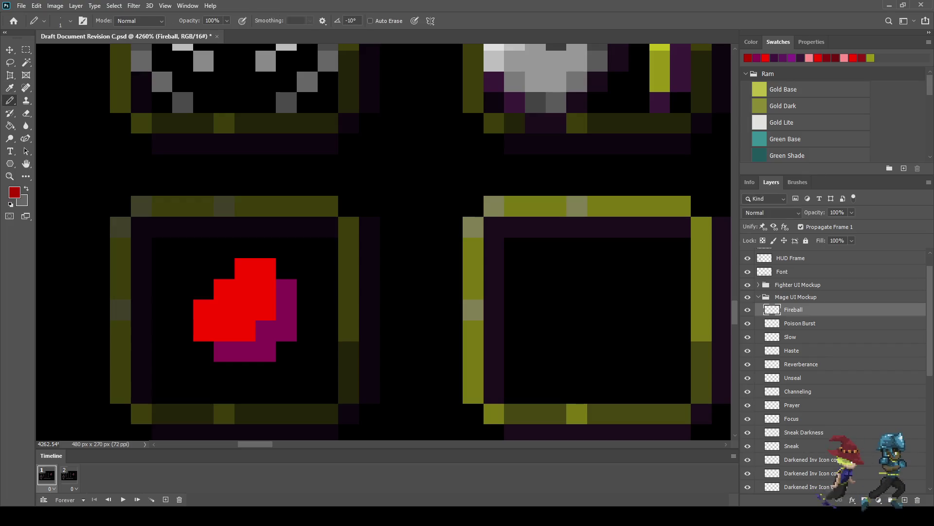
click(245, 269)
click(224, 268)
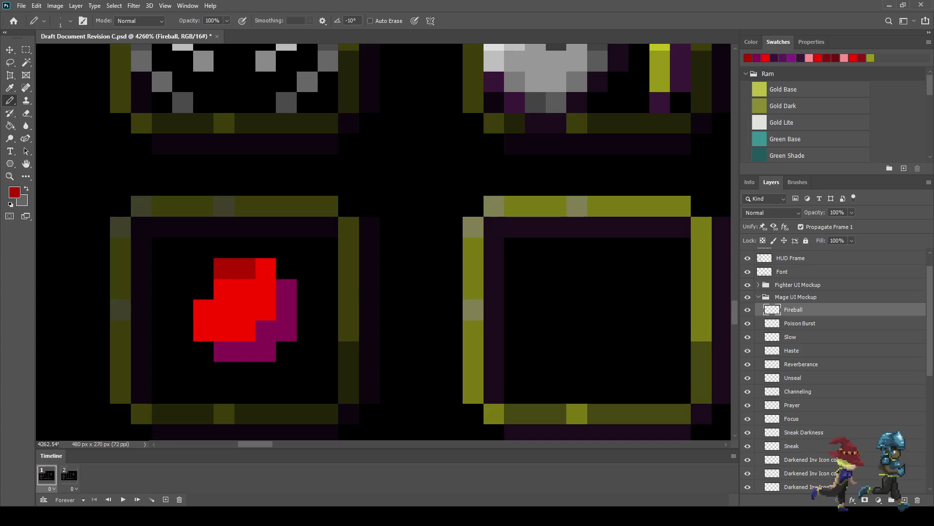
click(224, 248)
- Scatter dark red ember pixels up and left of the fireball and darken its lower-left edge
click(183, 227)
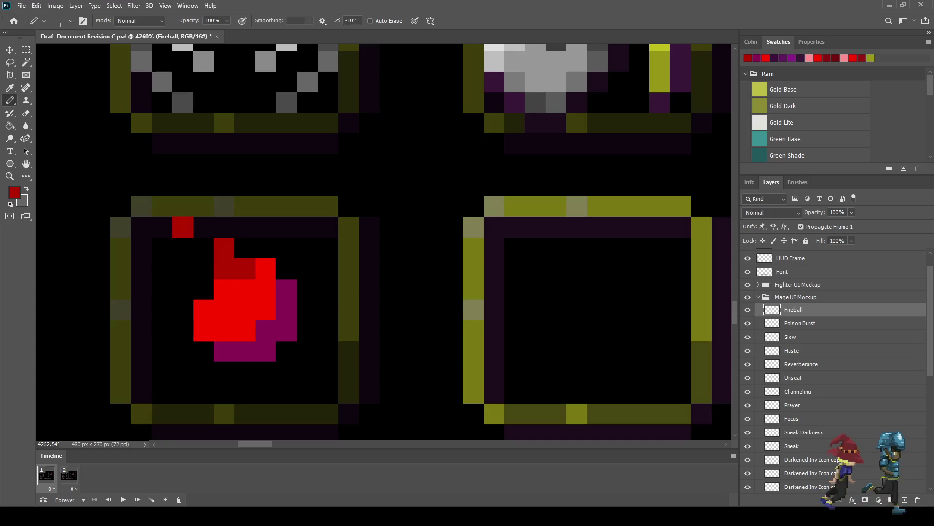
click(203, 289)
click(183, 268)
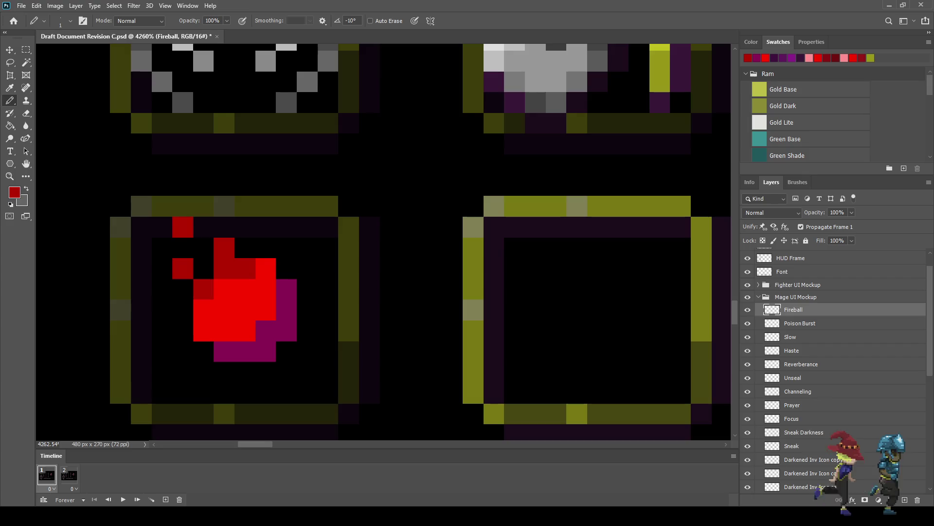
click(141, 247)
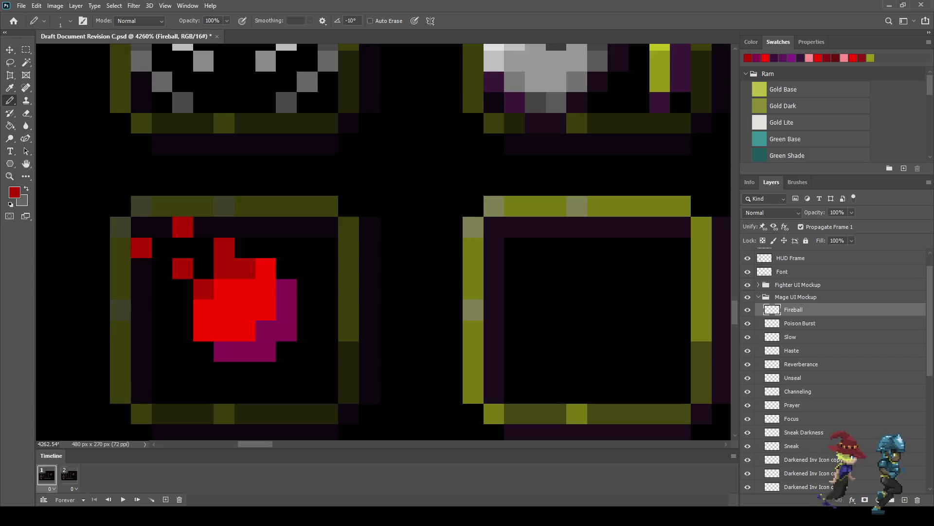
click(203, 330)
click(183, 310)
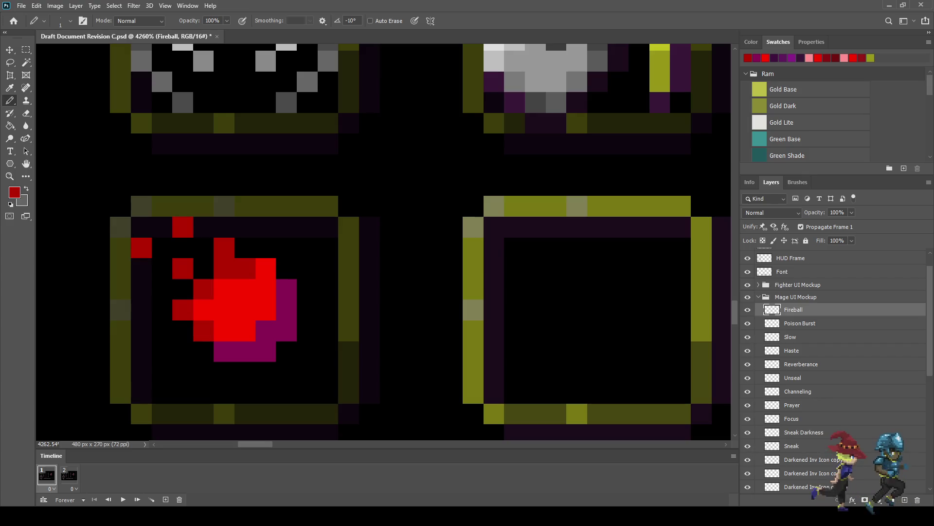
key(ctrl+z)
key(ctrl+z)
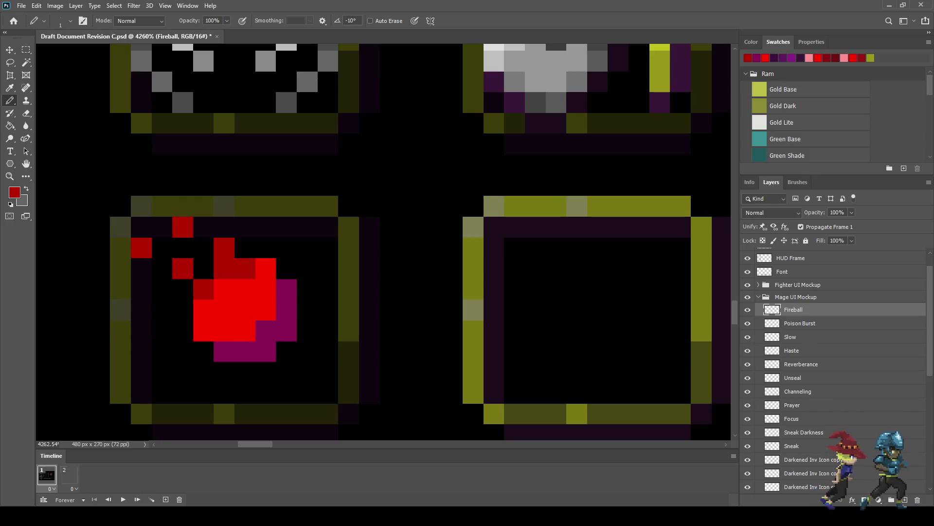
click(224, 330)
click(203, 310)
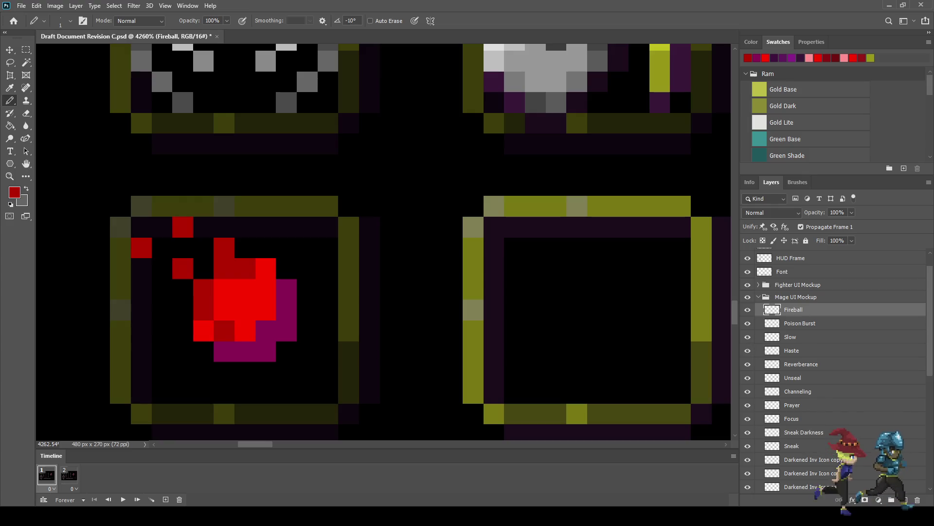
click(162, 310)
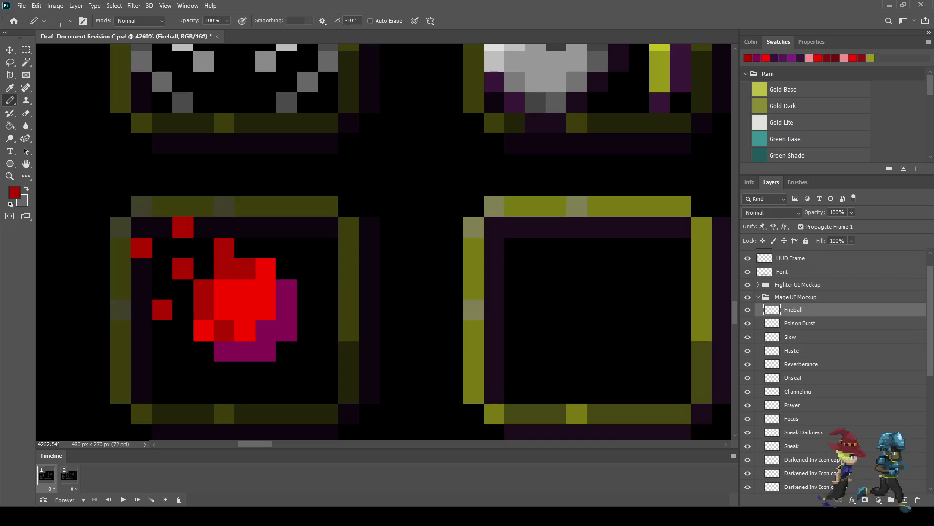
scroll(370, 297, down, 5)
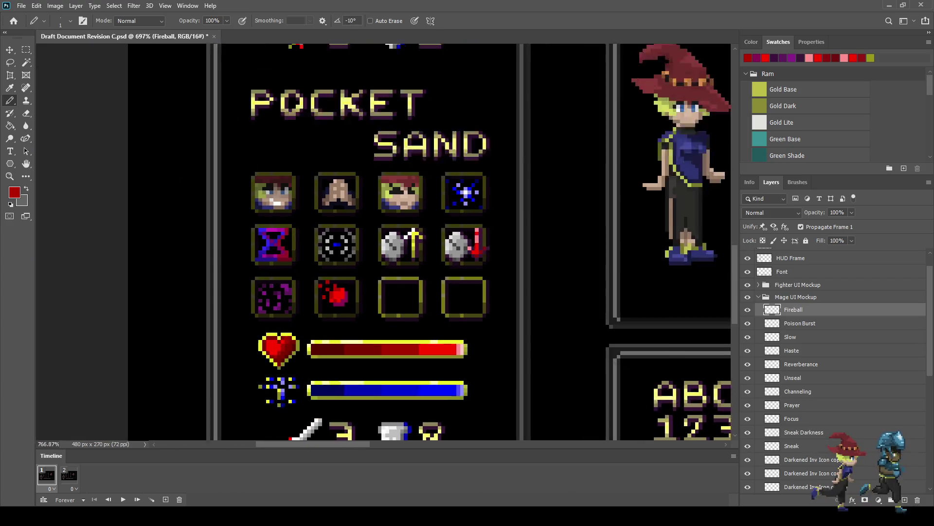
- Nudge the fireball layer one pixel down and one pixel right, then commit the transform
scroll(370, 297, up, 2)
scroll(353, 289, up, 2)
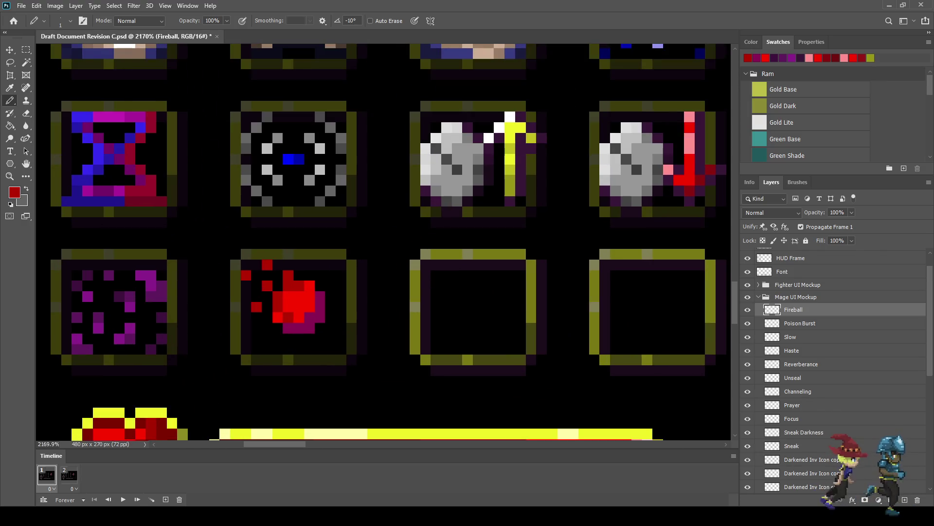
key(ctrl+t)
key(Down)
key(Right)
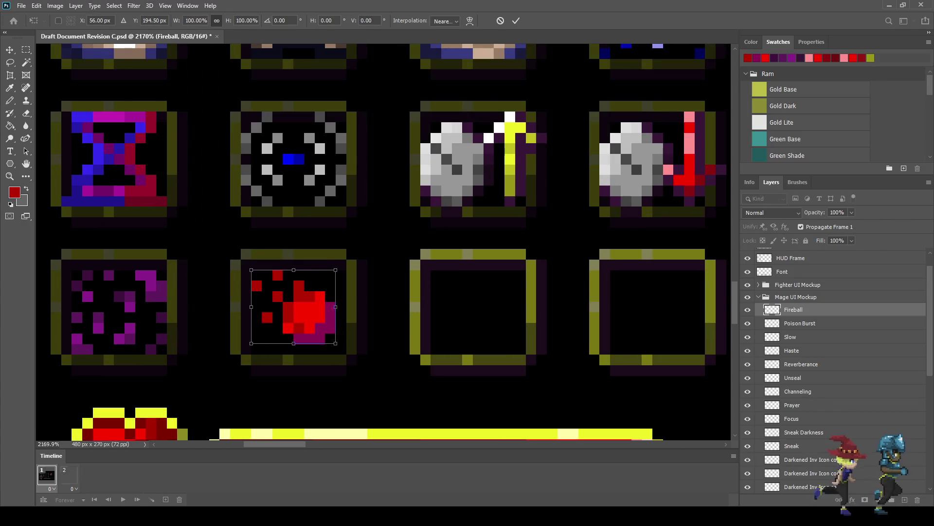
key(Return)
key(b)
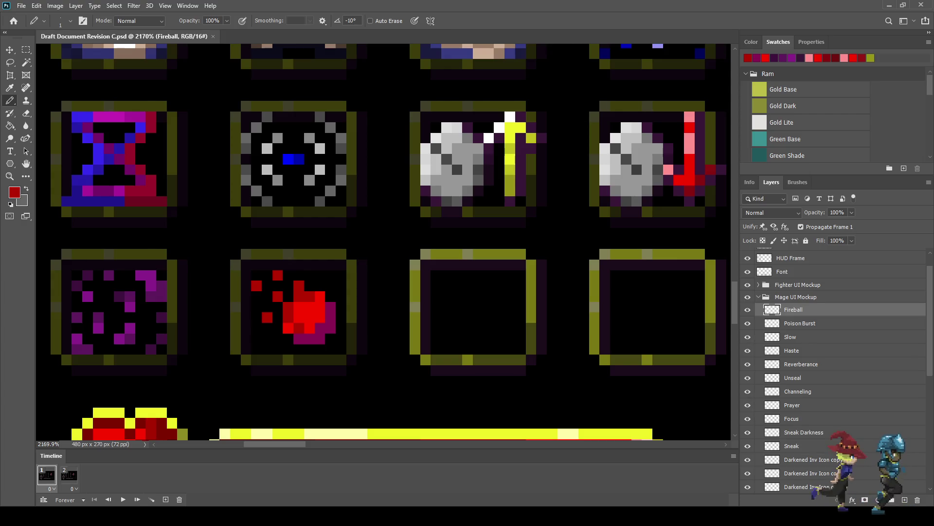
- Return the mockup to actual-size view and zoom back in on it
key(ctrl+1)
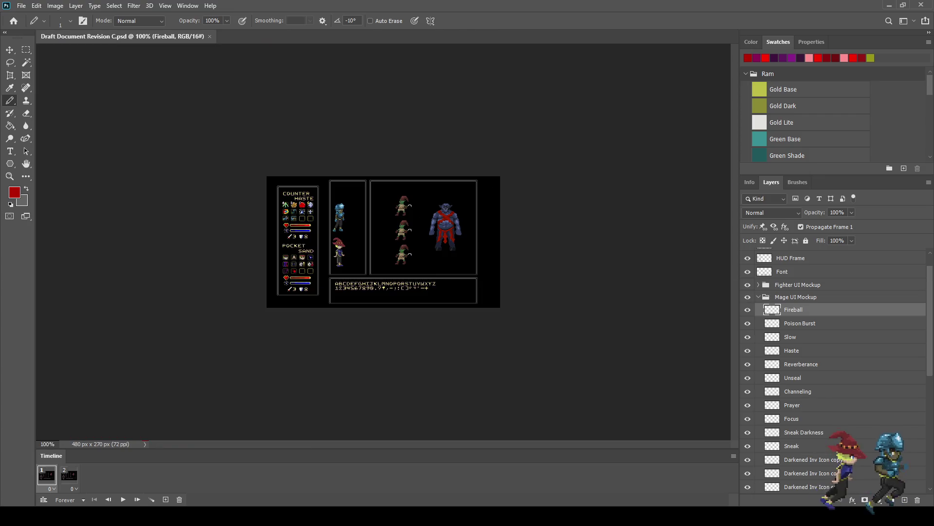
key(ctrl+plus)
key(ctrl+plus)
key(ctrl+plus)
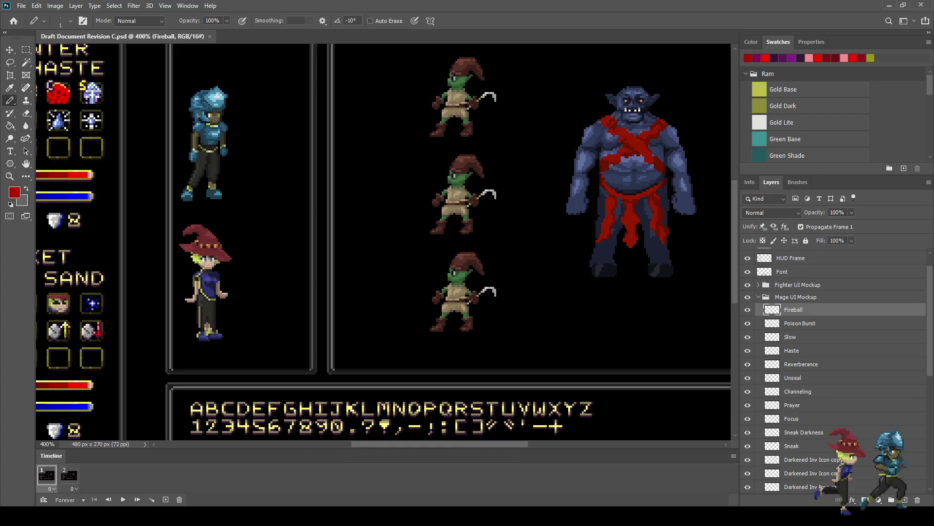
scroll(387, 243, up, 5)
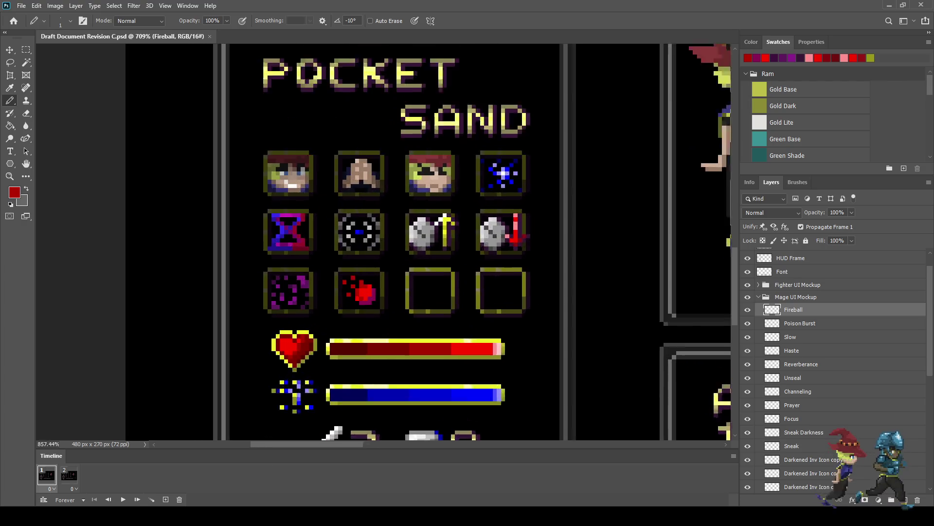
- Sample a red from the artwork and return to the Pencil
scroll(368, 290, up, 2)
scroll(368, 291, up, 2)
scroll(368, 291, up, 2)
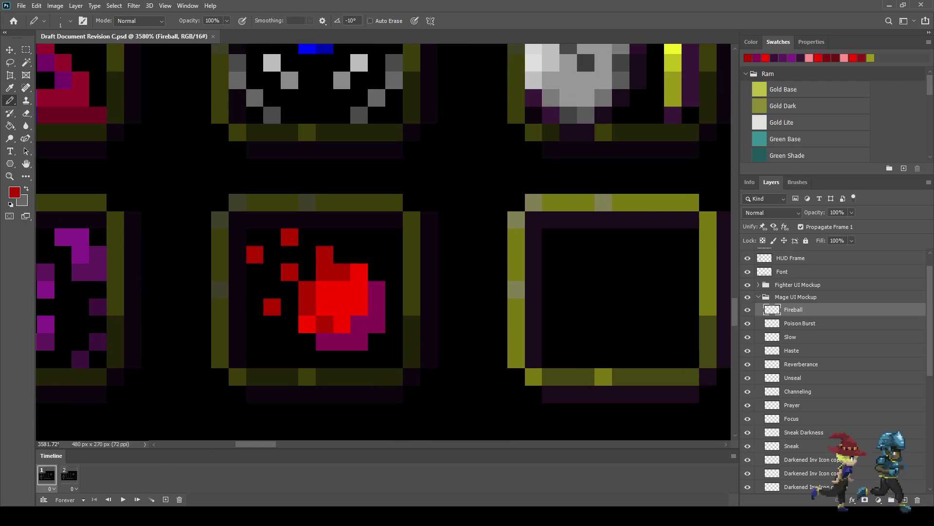
key(i)
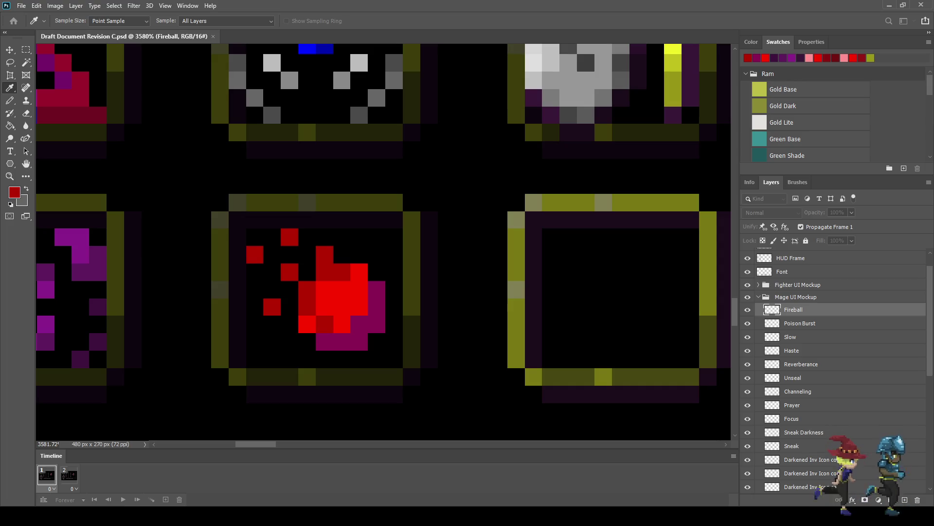
key(b)
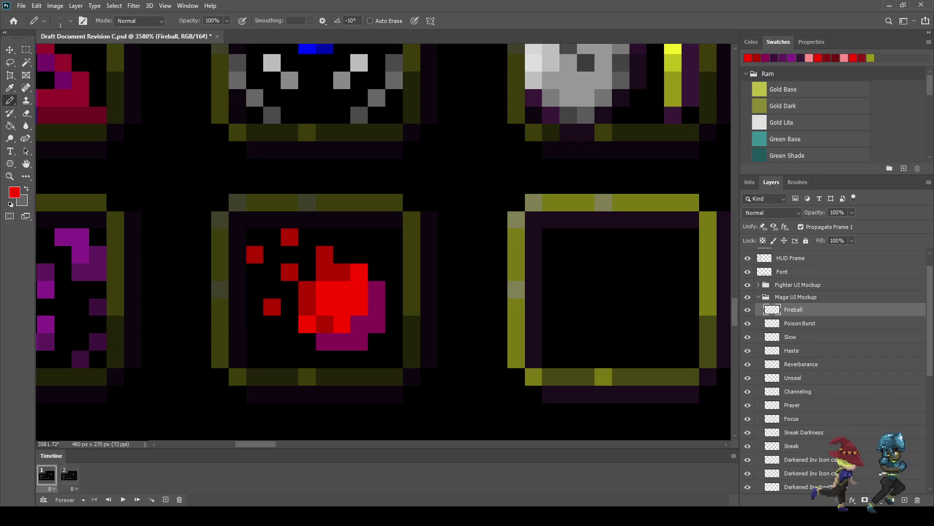
- Sample dark crimson and recolour two ember pixels with it
key(i)
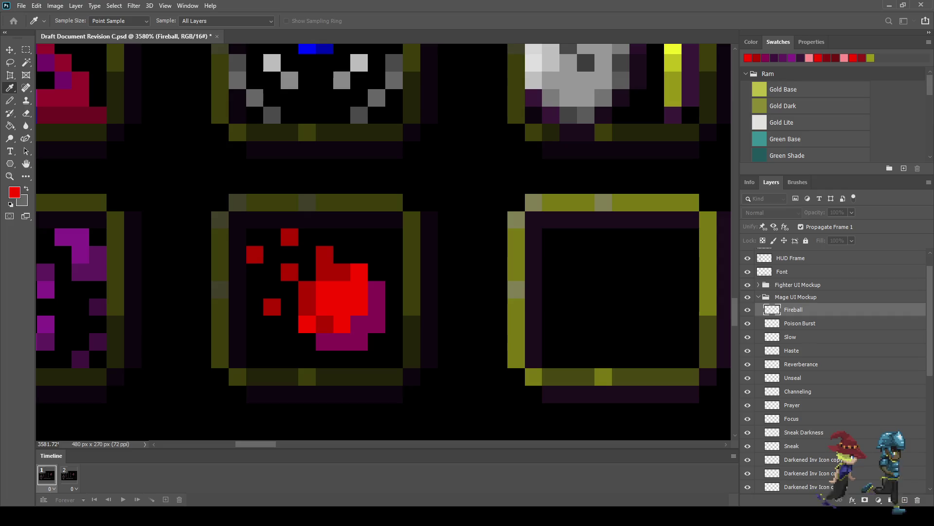
key(b)
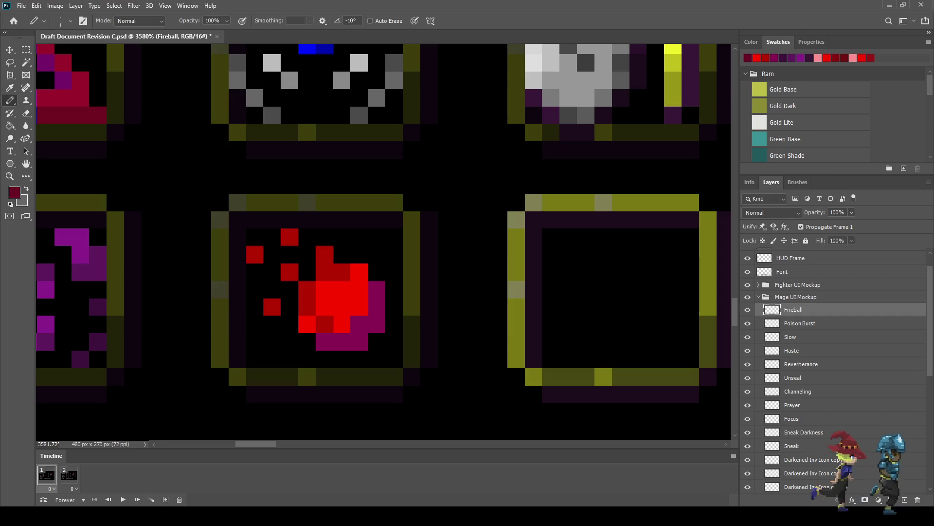
click(290, 236)
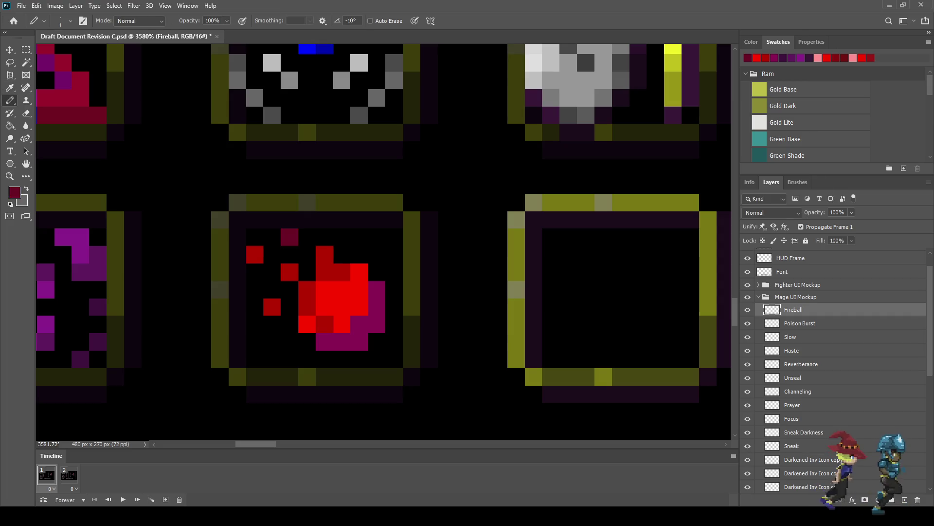
click(238, 220)
- Deepen the fireball's right-edge shading with two dark crimson pixels
scroll(253, 303, down, 3)
scroll(253, 303, up, 3)
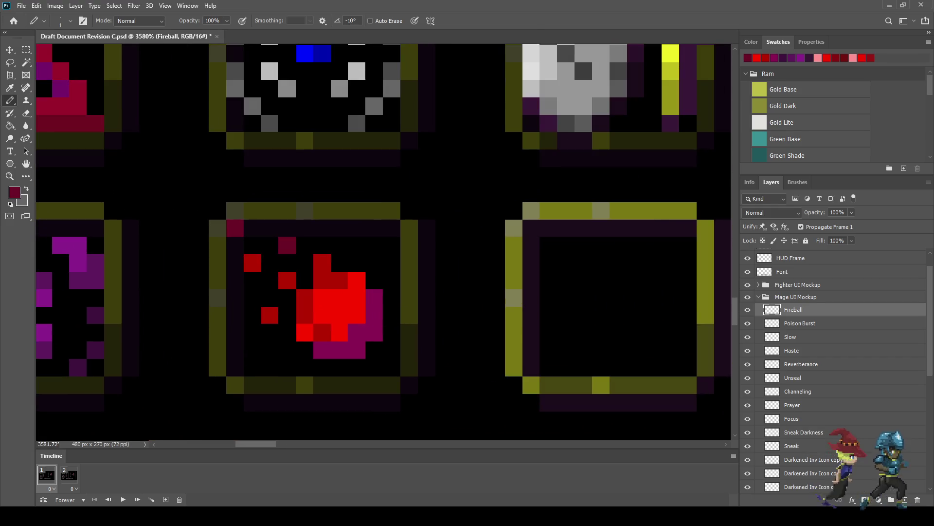
scroll(272, 334, down, 2)
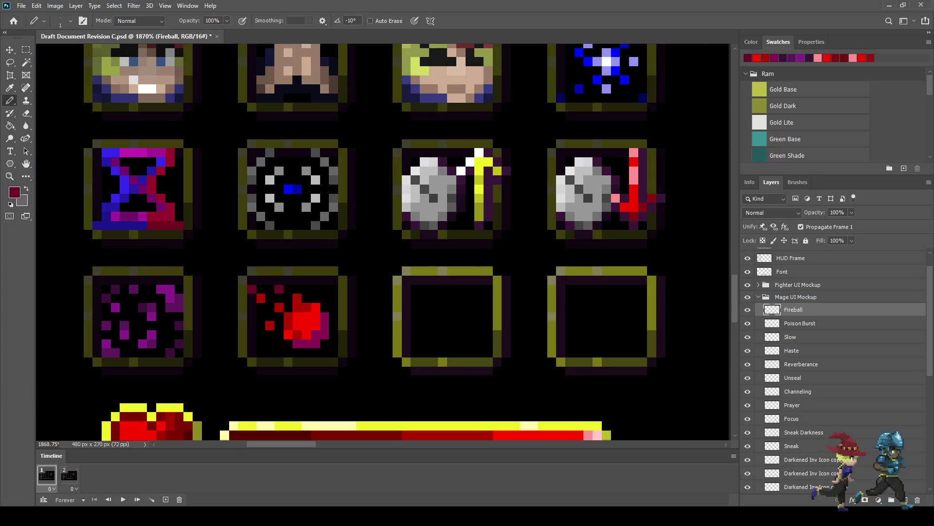
scroll(301, 348, up, 1)
scroll(301, 348, up, 2)
scroll(300, 348, up, 1)
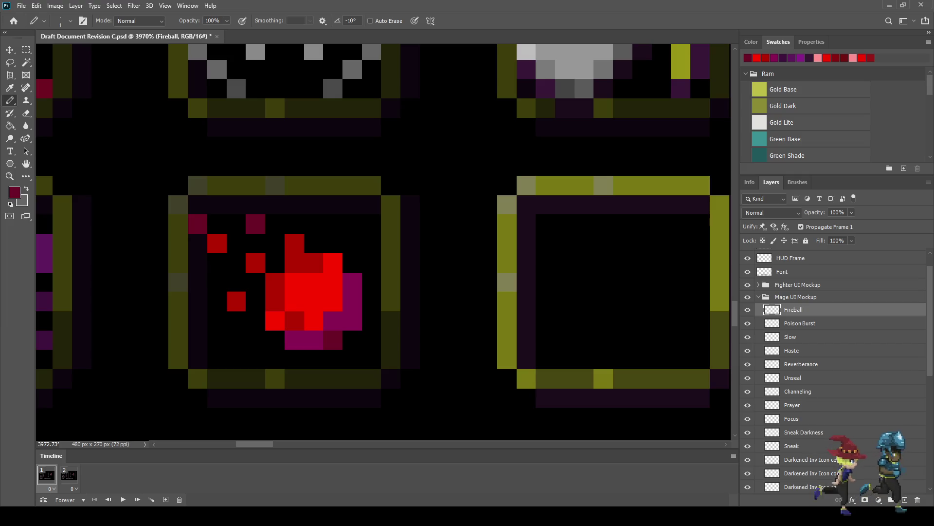
click(352, 321)
click(352, 301)
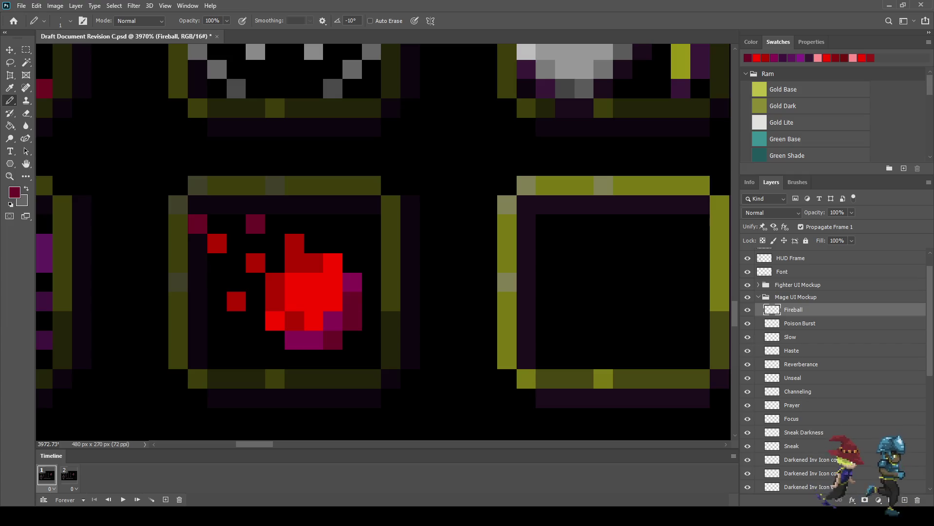
- Look over the icon and switch to the Eyedropper to pick the next colour
scroll(287, 331, down, 5)
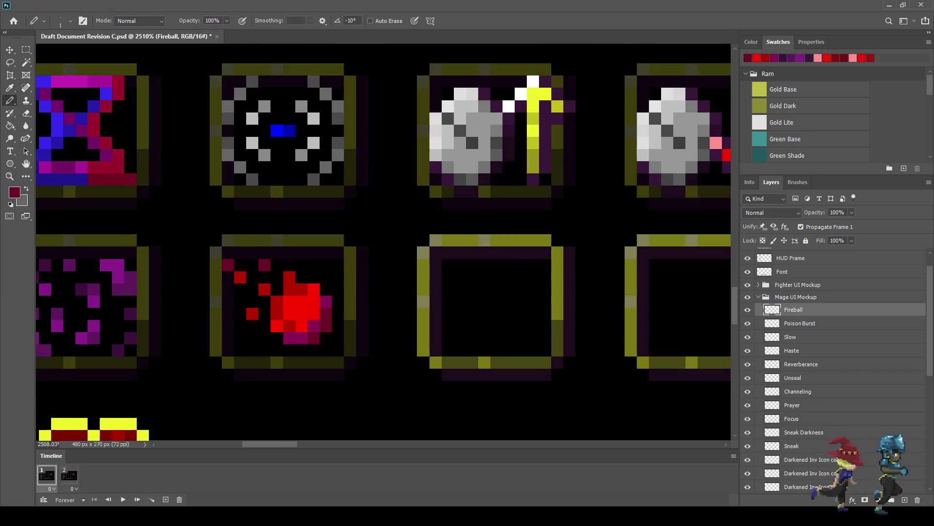
scroll(287, 331, up, 3)
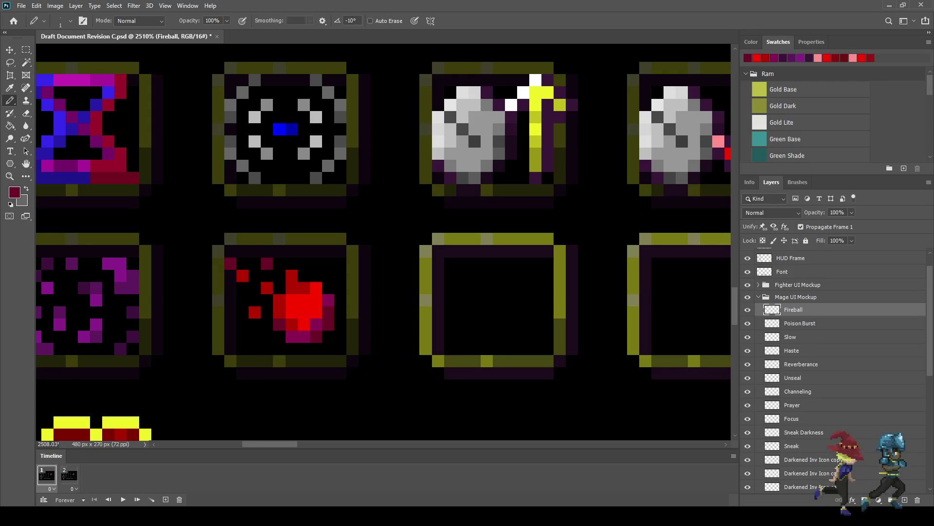
scroll(244, 328, down, 2)
scroll(244, 328, down, 1)
scroll(243, 329, up, 1)
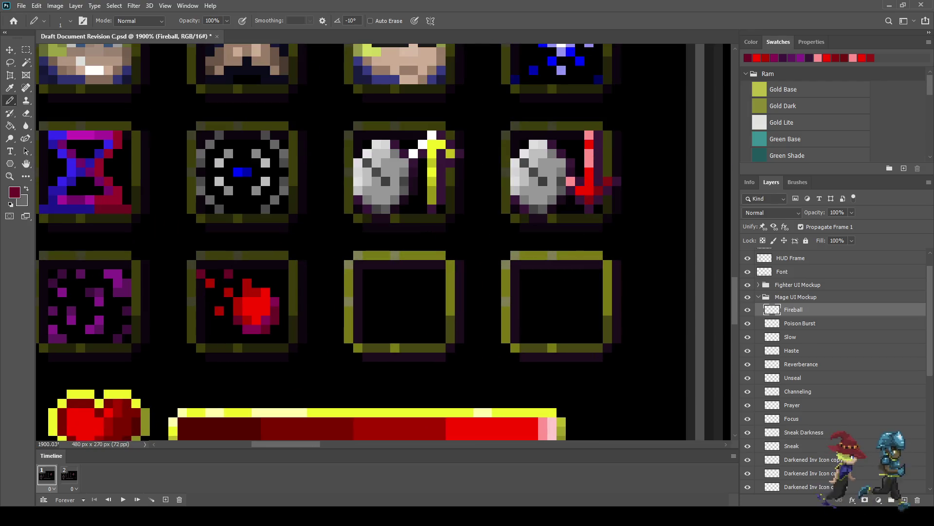
scroll(244, 328, down, 2)
scroll(243, 329, down, 1)
scroll(278, 339, up, 2)
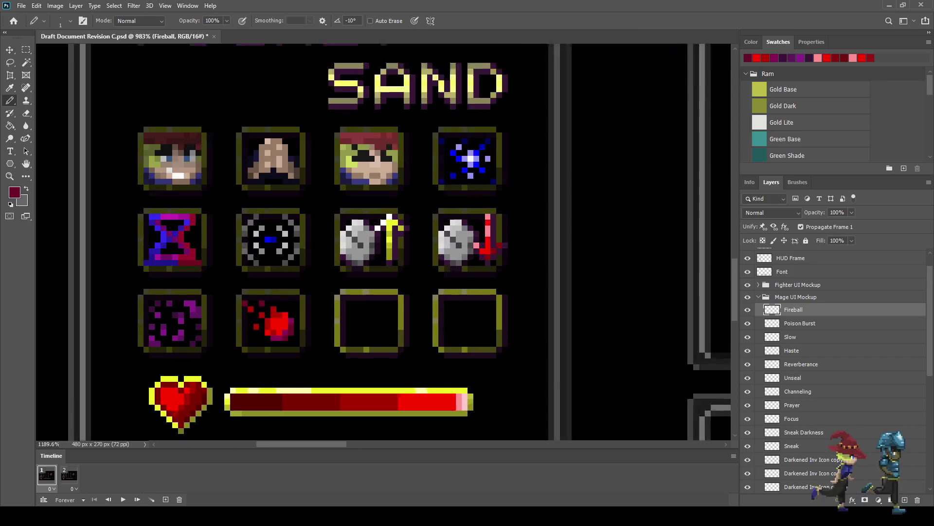
scroll(277, 340, up, 1)
key(i)
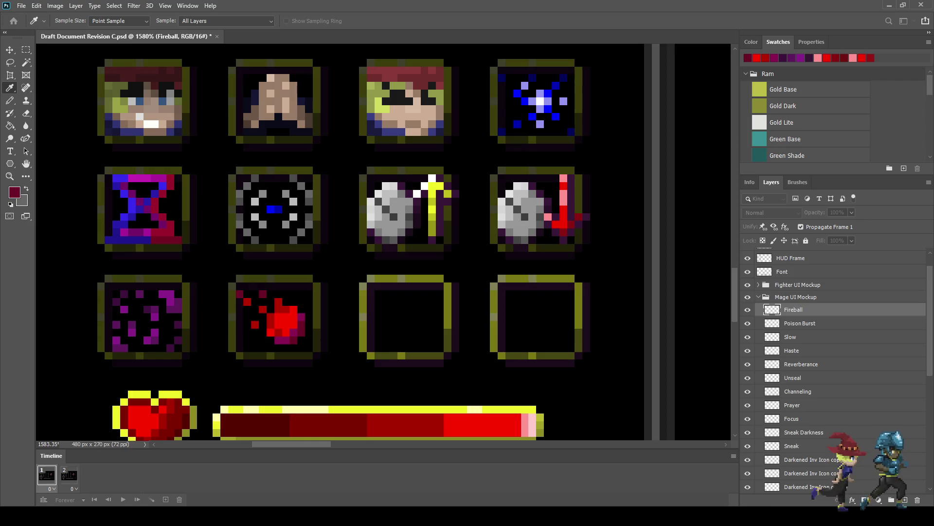
- Save the document and paint yellow pixels up the fireball's right edge
key(b)
key(ctrl+s)
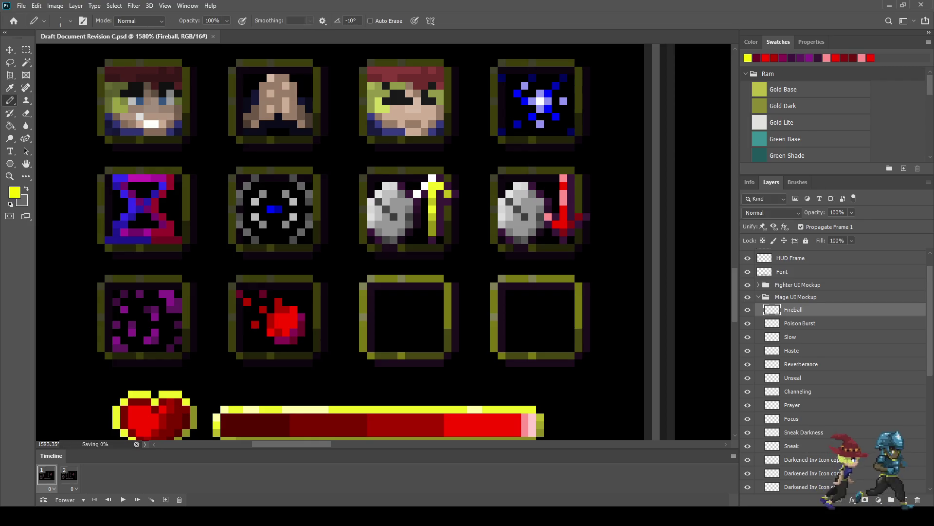
scroll(307, 338, up, 3)
click(298, 343)
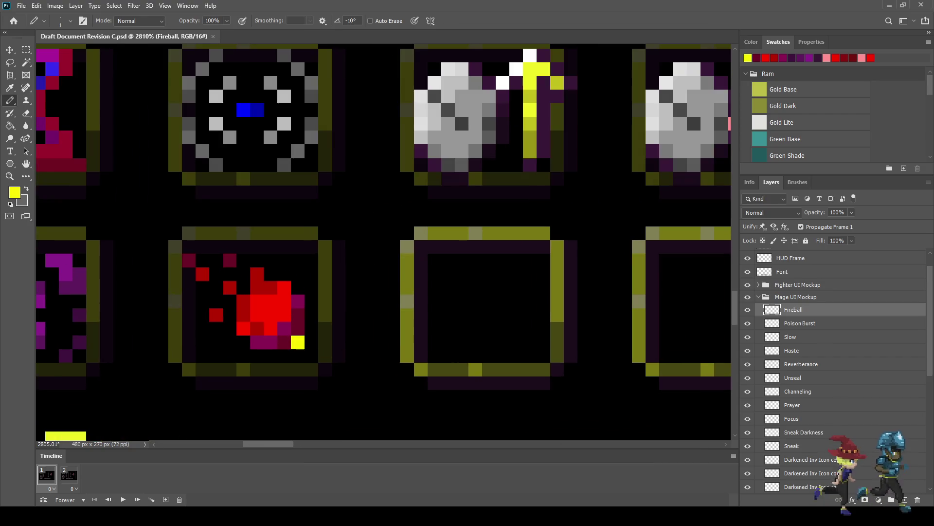
click(312, 328)
click(312, 315)
click(312, 301)
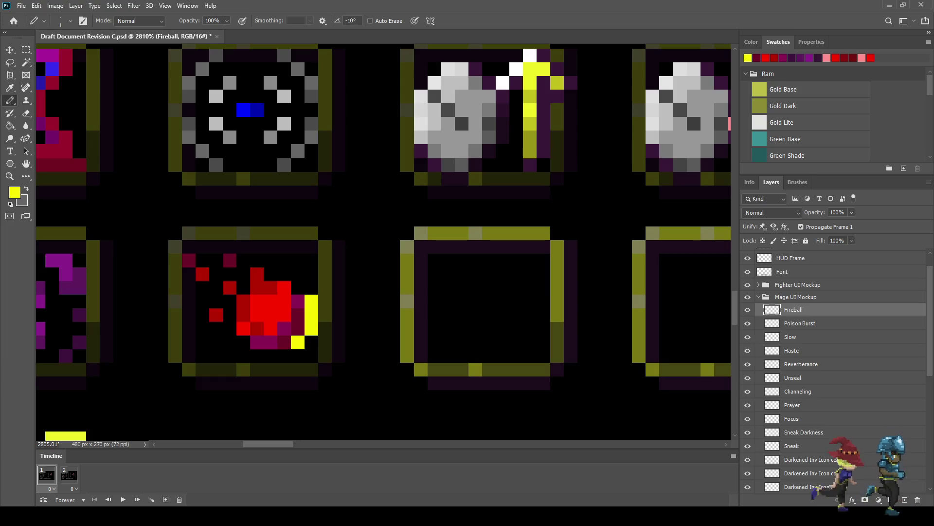
- Add yellow pixels along the fireball's bottom and at its upper right
drag(284, 356, 271, 355)
click(243, 342)
click(298, 288)
scroll(295, 291, down, 5)
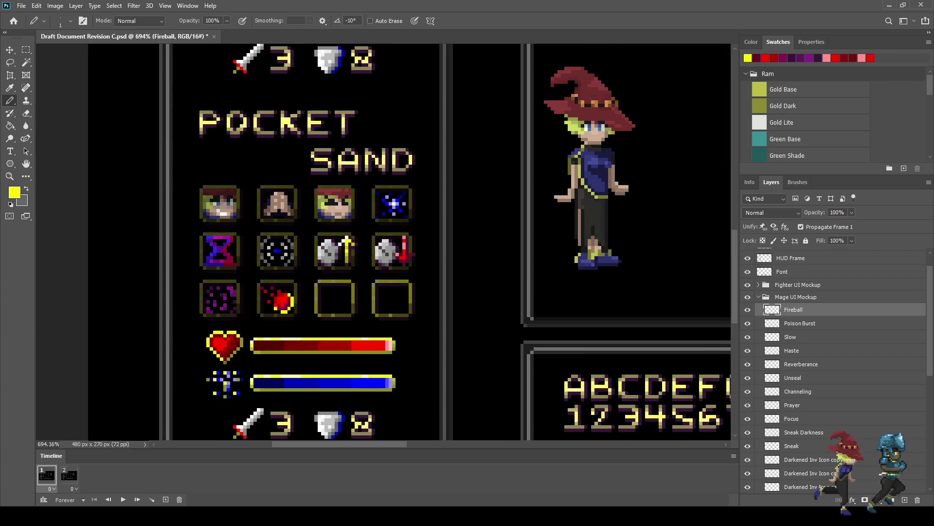
scroll(287, 292, up, 2)
scroll(287, 292, up, 2)
scroll(287, 292, up, 1)
- Add yellow pixels at the fireball's top and along its left edge
click(266, 284)
click(241, 297)
click(216, 284)
click(228, 308)
click(217, 297)
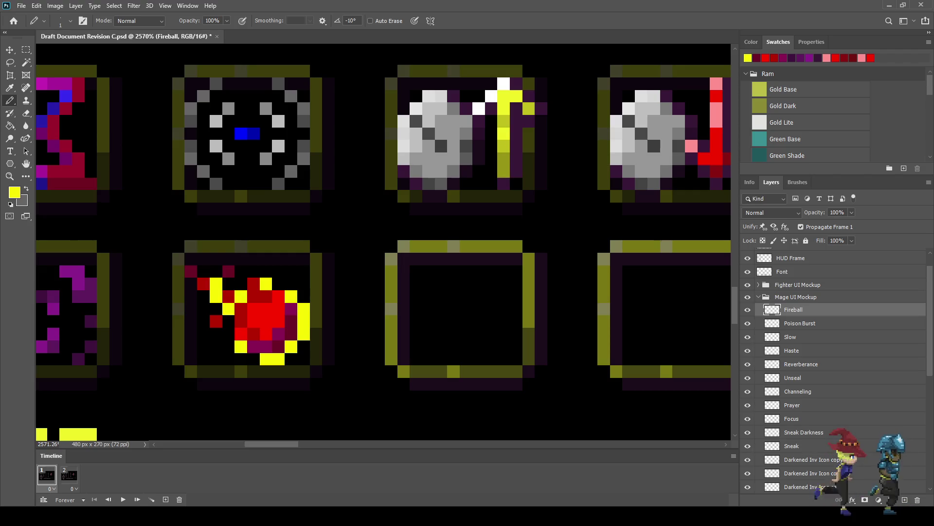
- Turn three red pixels inside the fireball yellow
scroll(233, 306, down, 5)
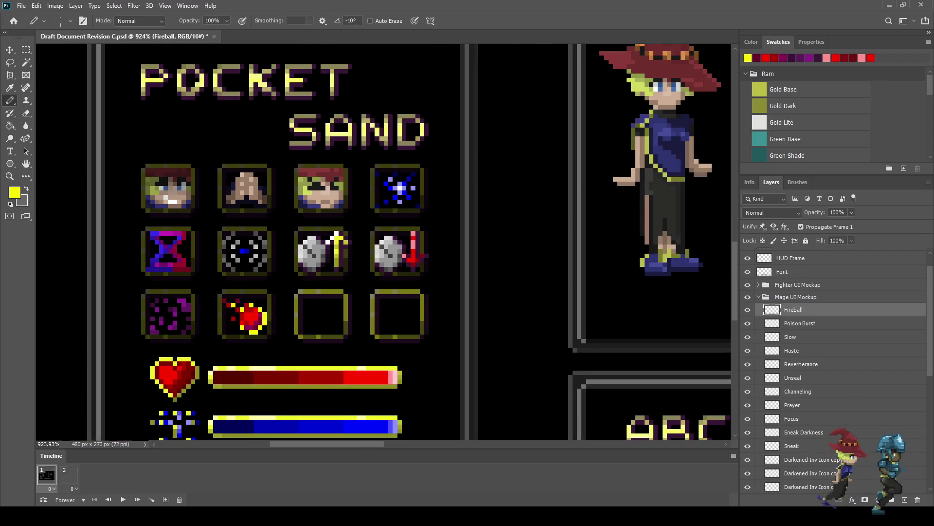
scroll(242, 310, up, 2)
scroll(243, 310, up, 2)
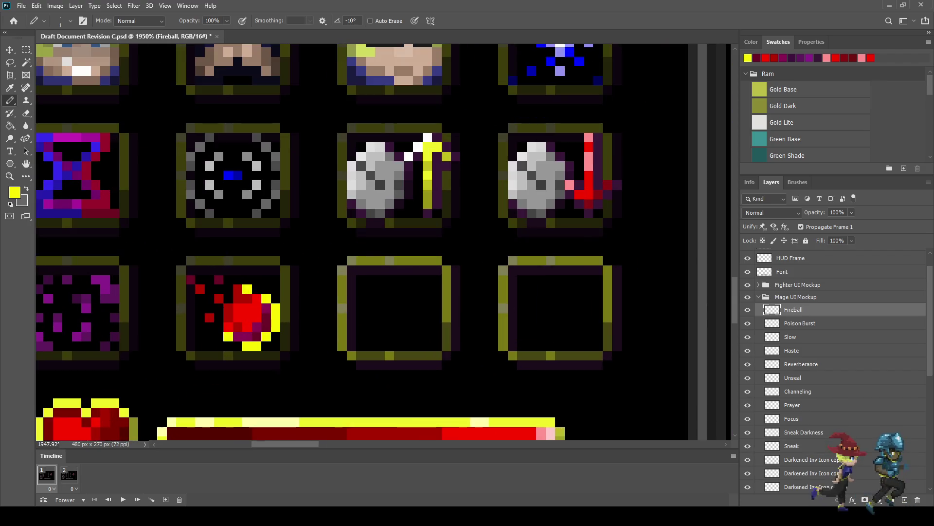
scroll(243, 307, up, 2)
scroll(246, 292, up, 3)
click(267, 321)
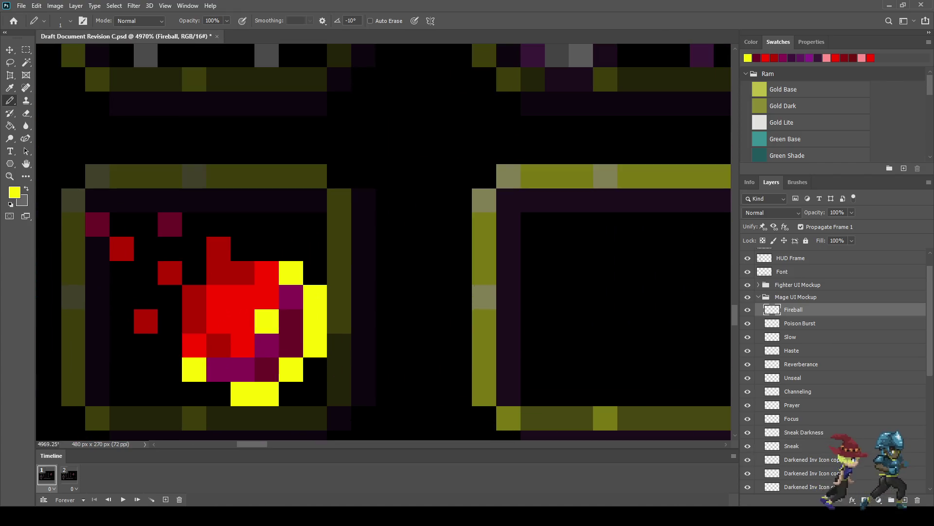
click(243, 345)
click(218, 297)
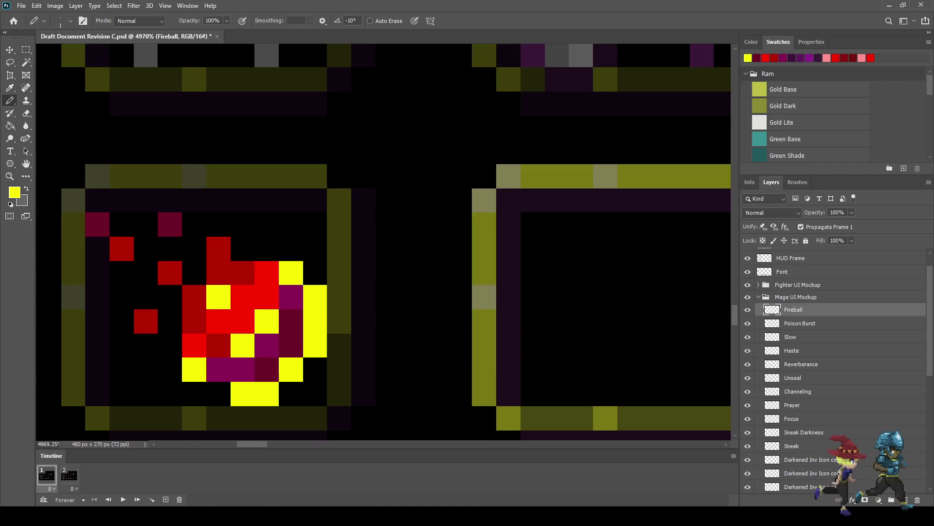
- Add a yellow pixel just above the fireball
scroll(275, 282, down, 5)
scroll(275, 282, down, 4)
scroll(275, 243, down, 2)
scroll(275, 243, down, 1)
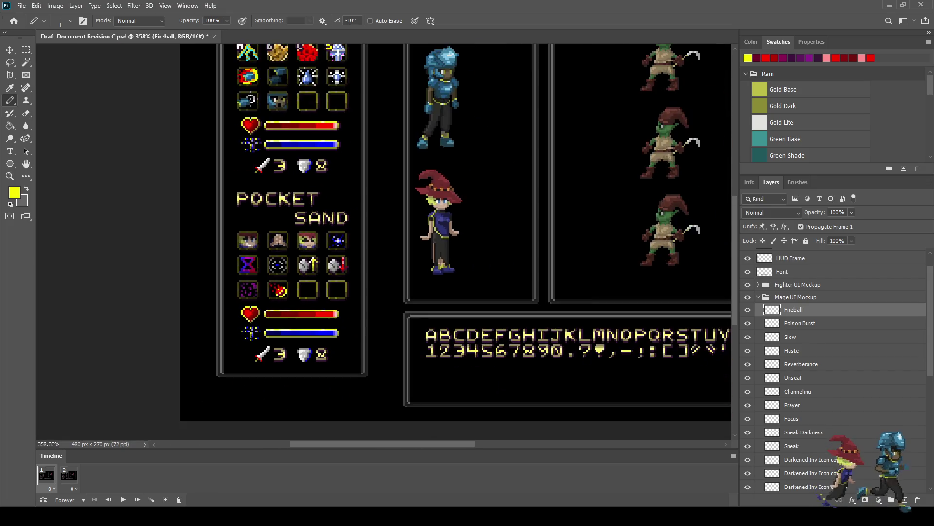
scroll(275, 243, up, 2)
scroll(275, 243, up, 3)
scroll(275, 287, up, 2)
scroll(275, 287, up, 1)
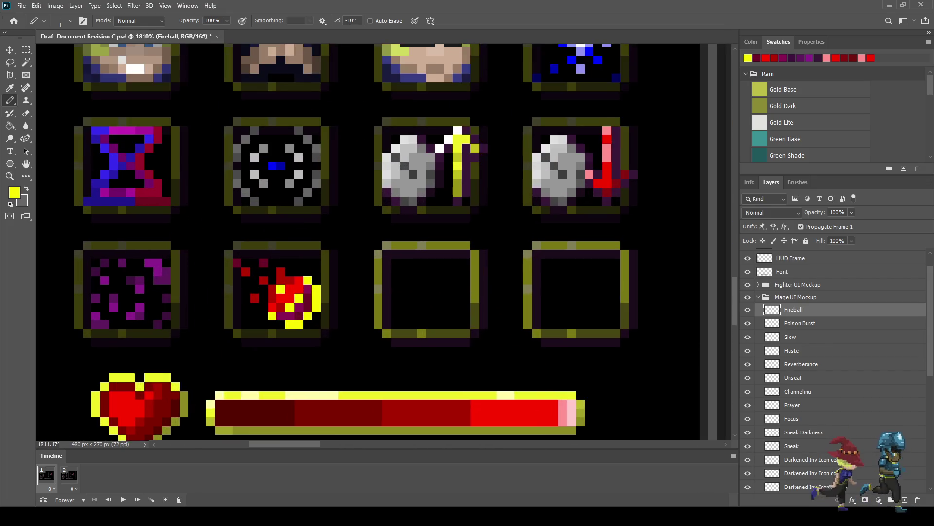
click(280, 252)
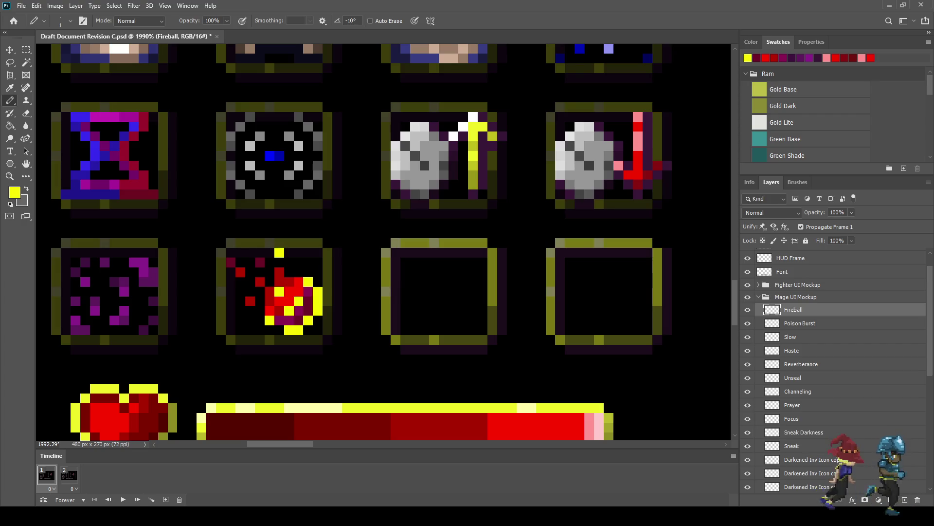
- Add a yellow pixel at the fireball's lower-right corner, then switch to the Eyedropper
scroll(280, 273, down, 1)
scroll(280, 273, down, 2)
scroll(320, 327, down, 2)
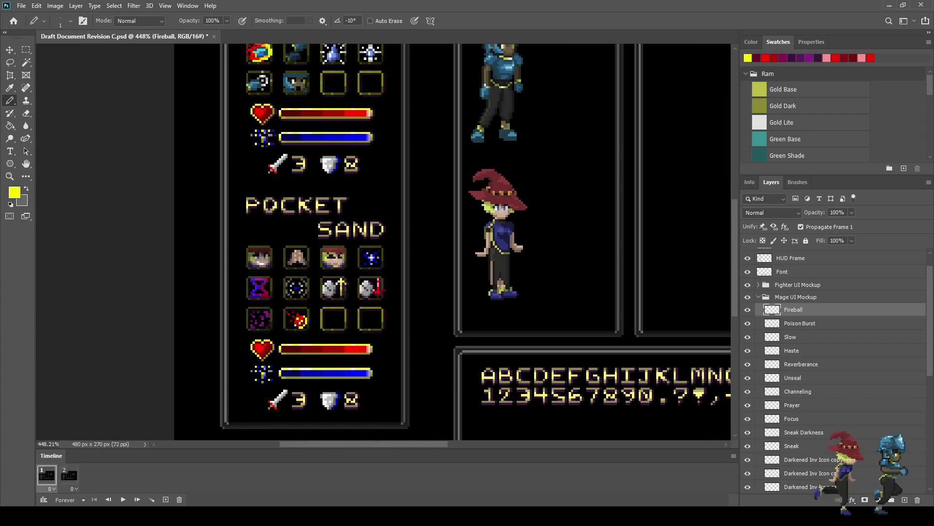
scroll(306, 328, up, 2)
scroll(306, 327, up, 1)
scroll(306, 328, up, 1)
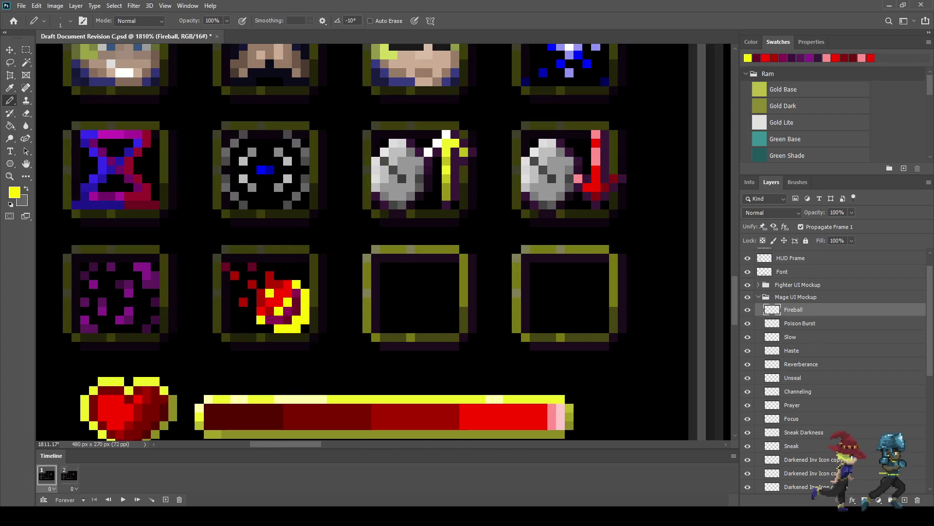
click(305, 328)
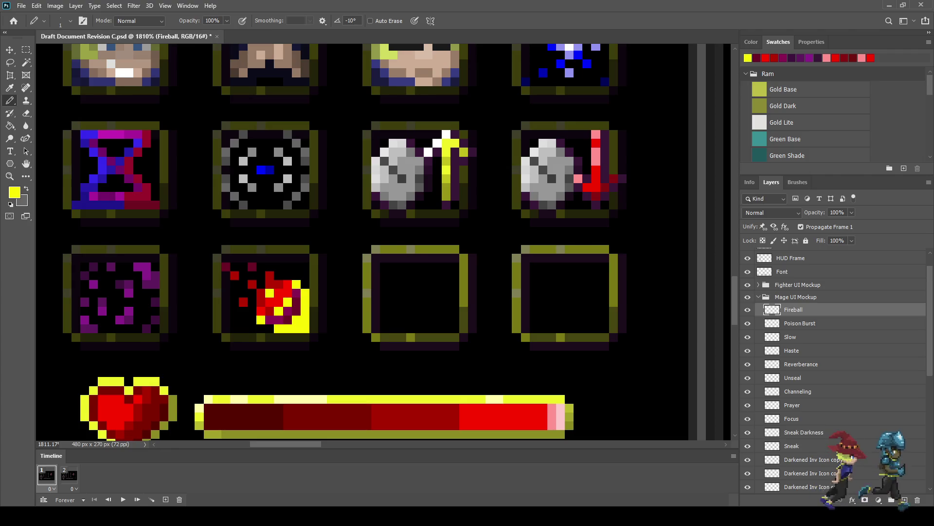
scroll(306, 328, down, 2)
scroll(306, 327, down, 1)
scroll(306, 327, up, 1)
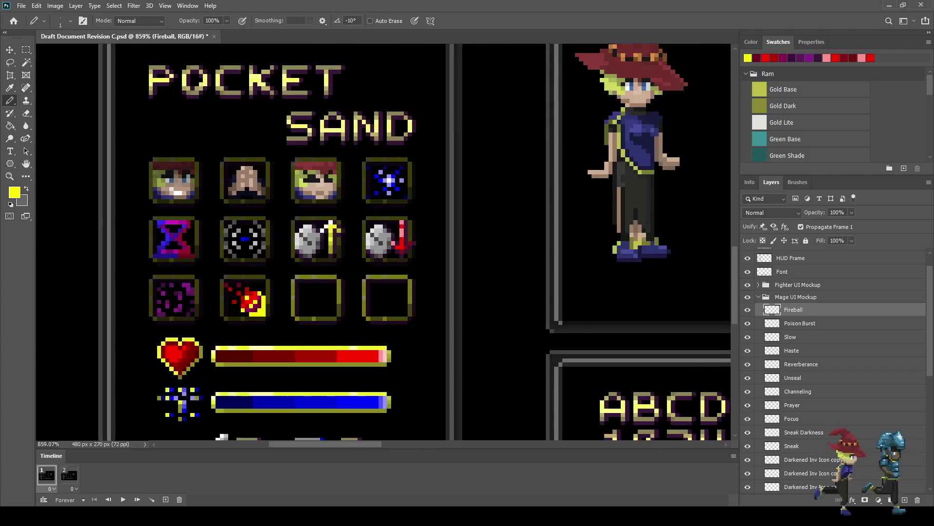
scroll(251, 308, up, 2)
key(i)
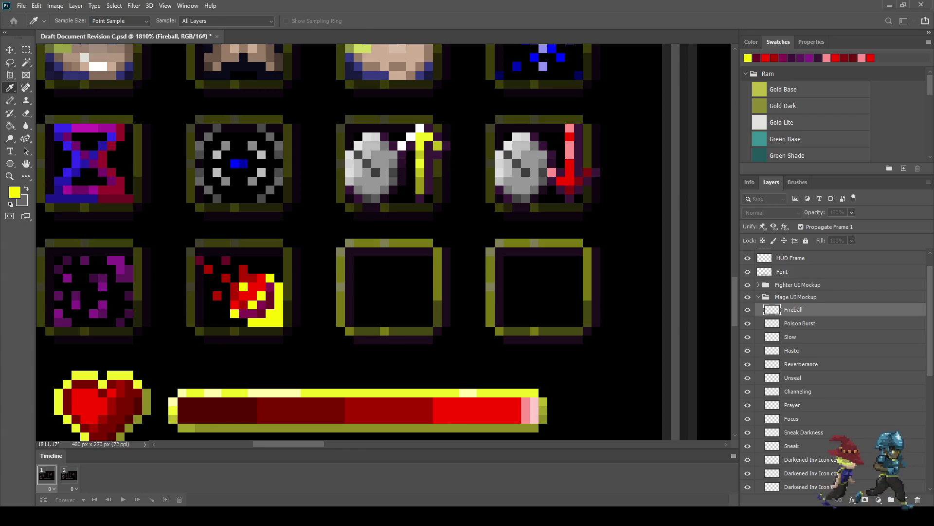
- Paint four fireball edge pixels with the sampled orange
key(b)
scroll(265, 330, up, 3)
click(275, 300)
click(290, 269)
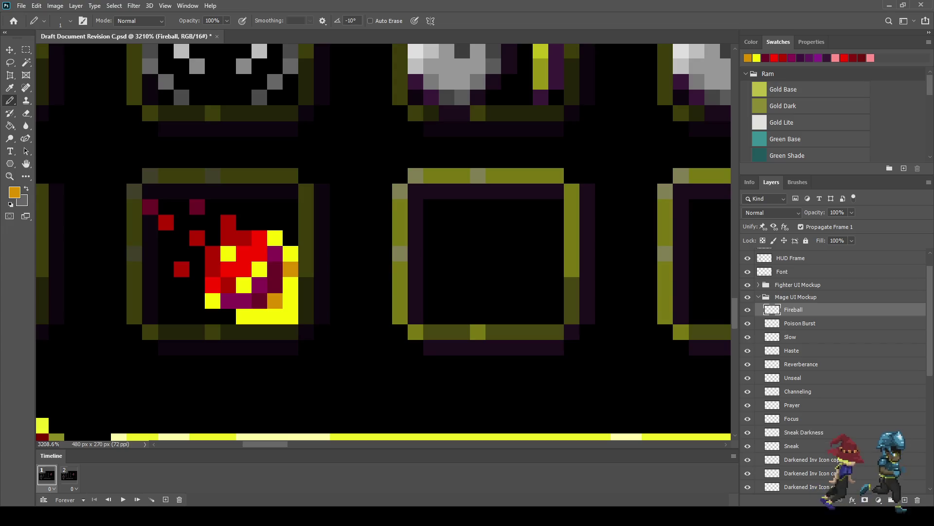
click(275, 316)
click(290, 300)
- Recolour three more yellow fireball pixels orange
scroll(302, 324, down, 1)
scroll(302, 324, down, 3)
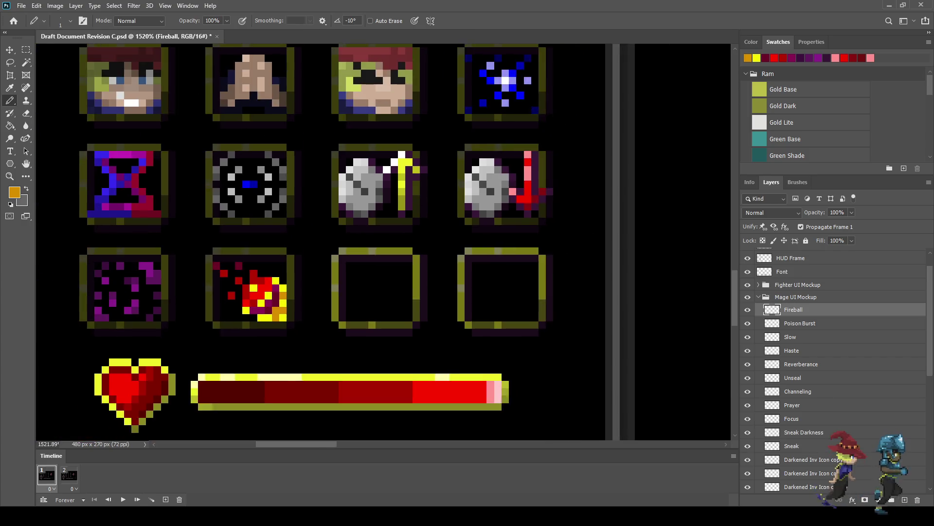
scroll(302, 323, down, 2)
scroll(301, 324, up, 2)
scroll(301, 324, up, 1)
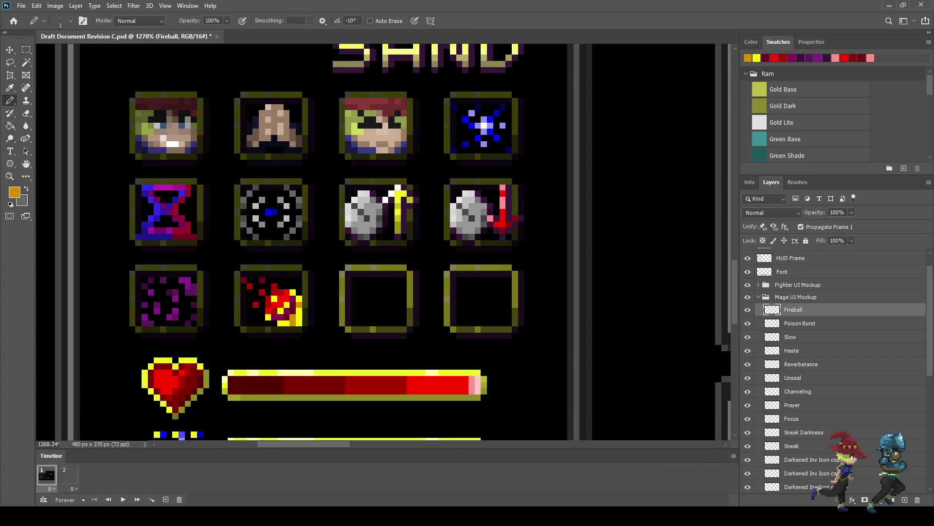
scroll(300, 318, up, 1)
scroll(297, 322, up, 1)
click(302, 310)
click(289, 323)
click(302, 284)
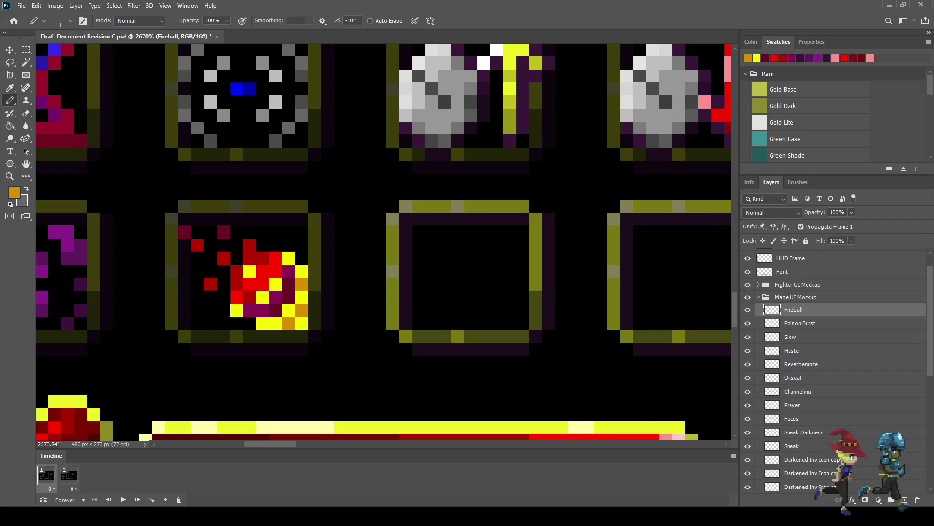
scroll(265, 297, down, 3)
scroll(265, 297, down, 2)
scroll(265, 297, up, 1)
scroll(265, 297, up, 3)
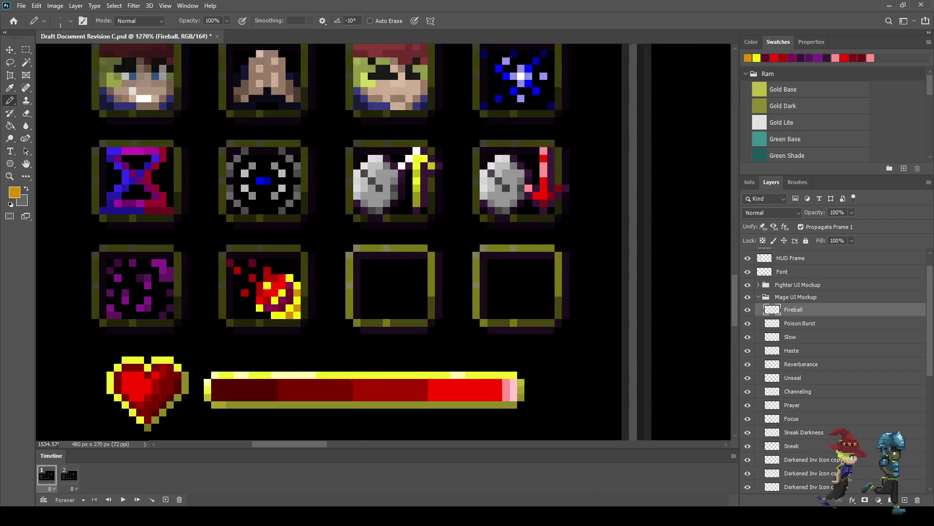
scroll(285, 321, up, 2)
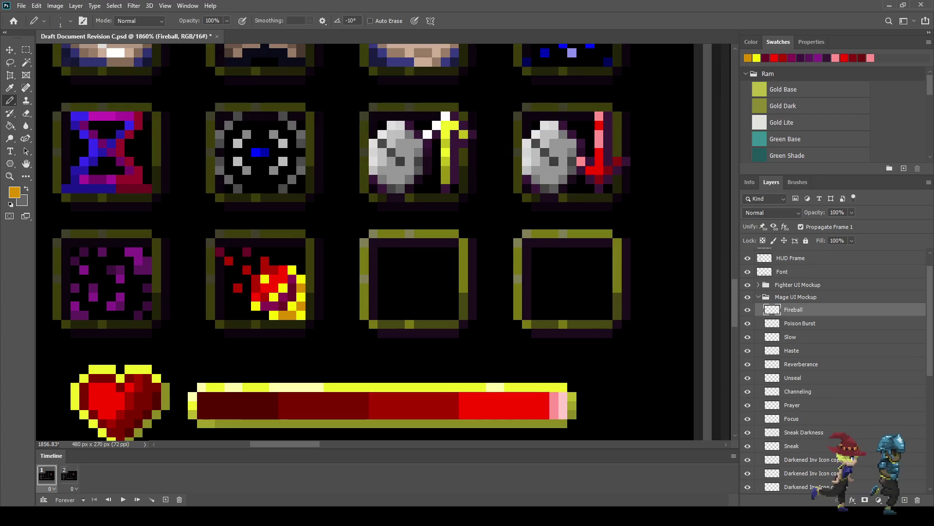
scroll(291, 315, down, 1)
scroll(258, 292, up, 1)
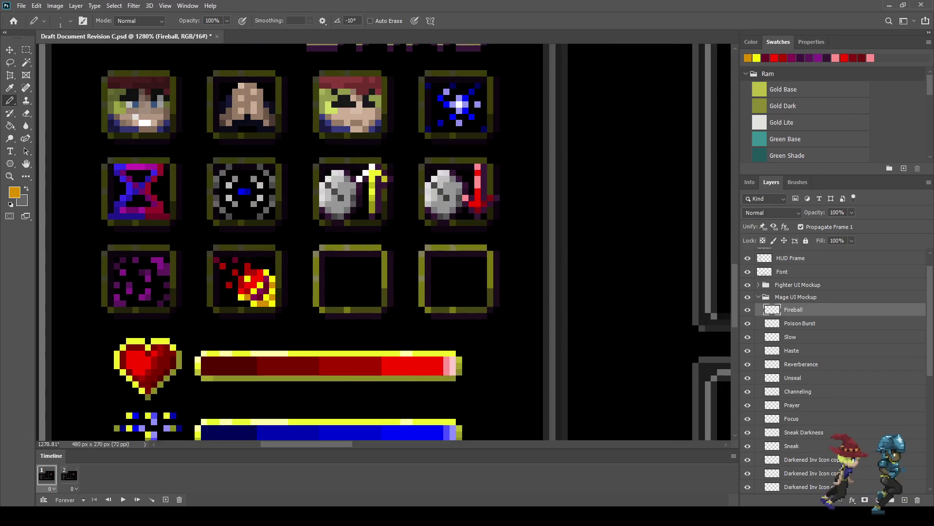
scroll(258, 292, up, 2)
scroll(258, 292, down, 2)
scroll(258, 292, down, 2)
scroll(281, 309, down, 2)
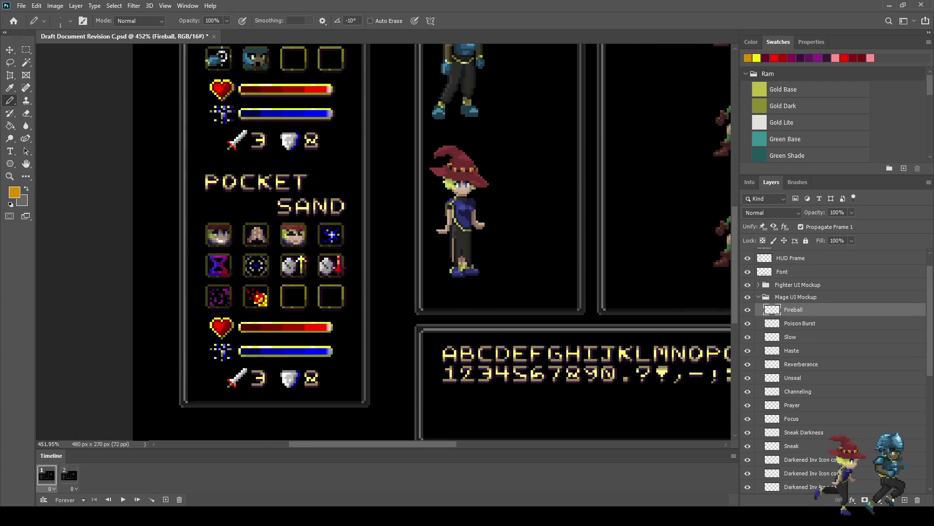
scroll(281, 309, down, 1)
scroll(281, 309, up, 1)
scroll(243, 294, up, 2)
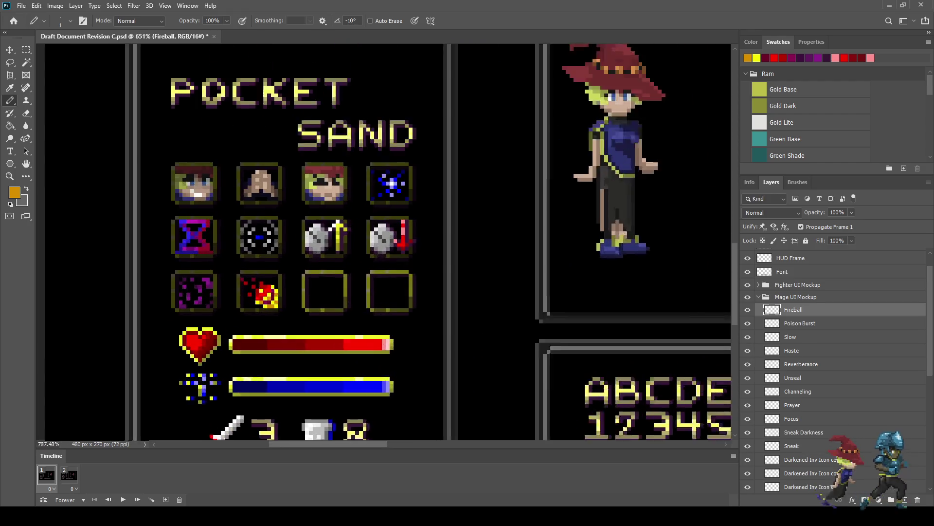
scroll(243, 294, up, 1)
scroll(247, 292, up, 1)
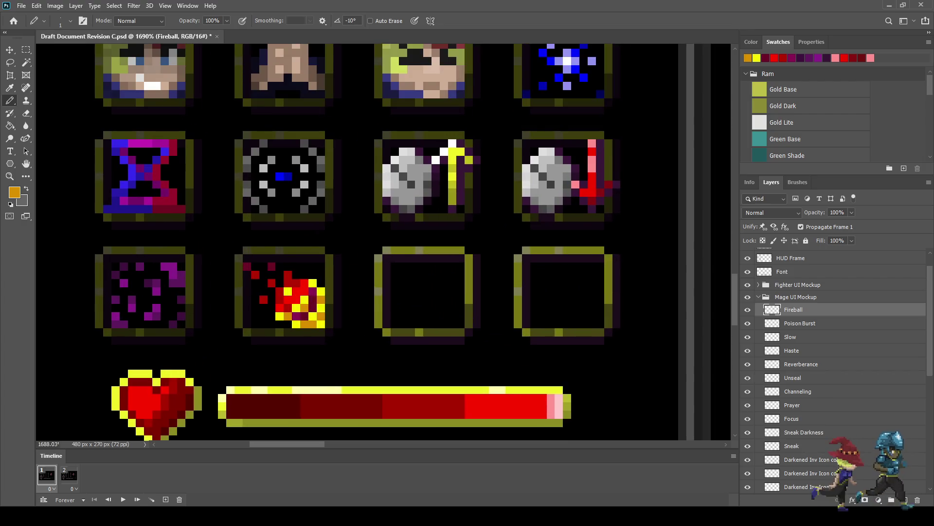
scroll(247, 292, up, 1)
- Sample the fireball's dark red as the drawing colour and keep the Eraser active
key(e)
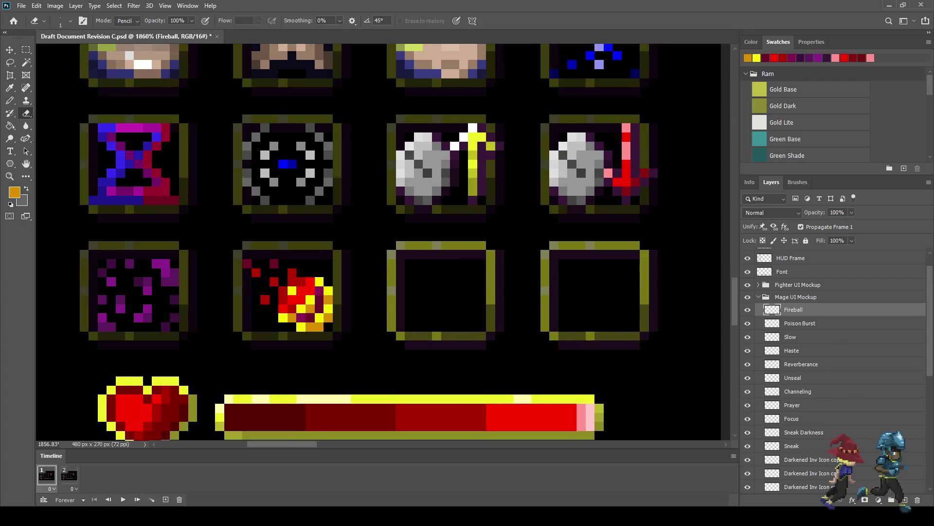
scroll(363, 347, down, 2)
scroll(363, 346, down, 1)
scroll(316, 327, down, 2)
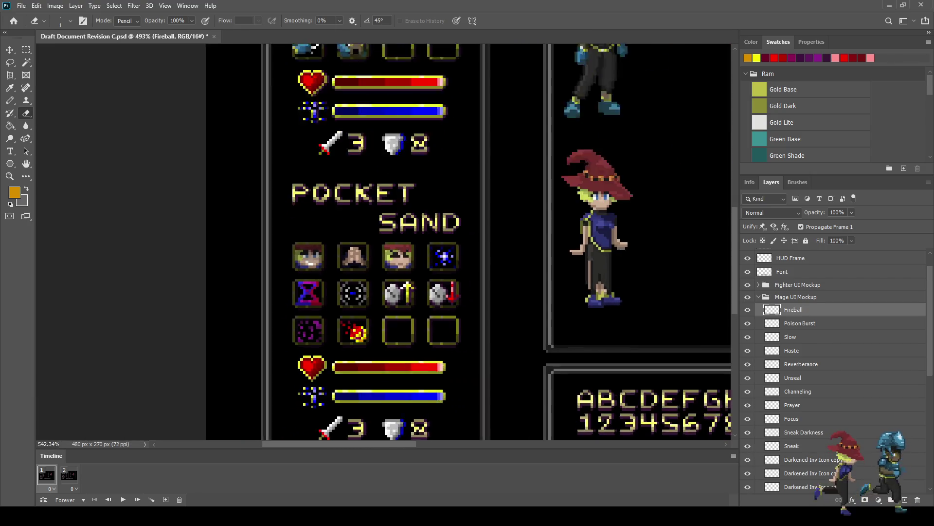
scroll(315, 327, up, 2)
scroll(316, 327, up, 1)
scroll(314, 316, up, 1)
scroll(314, 317, up, 1)
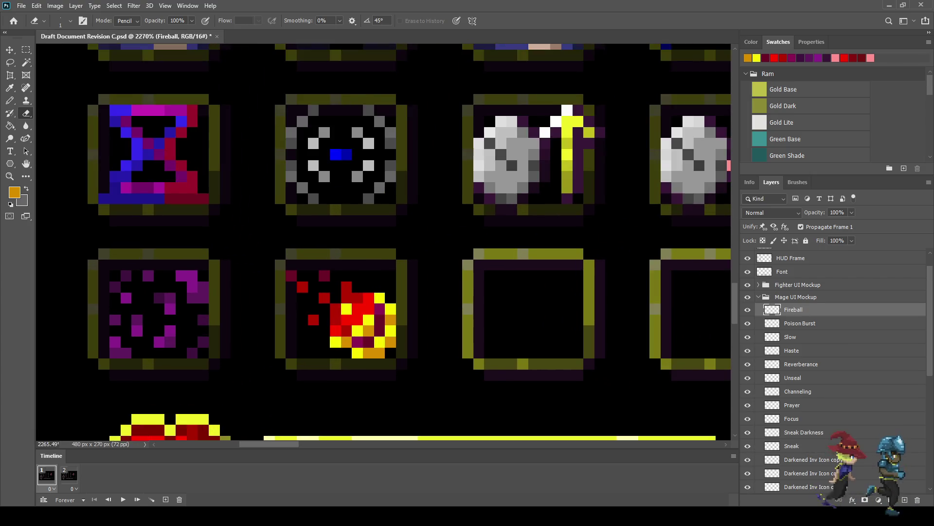
scroll(314, 317, up, 1)
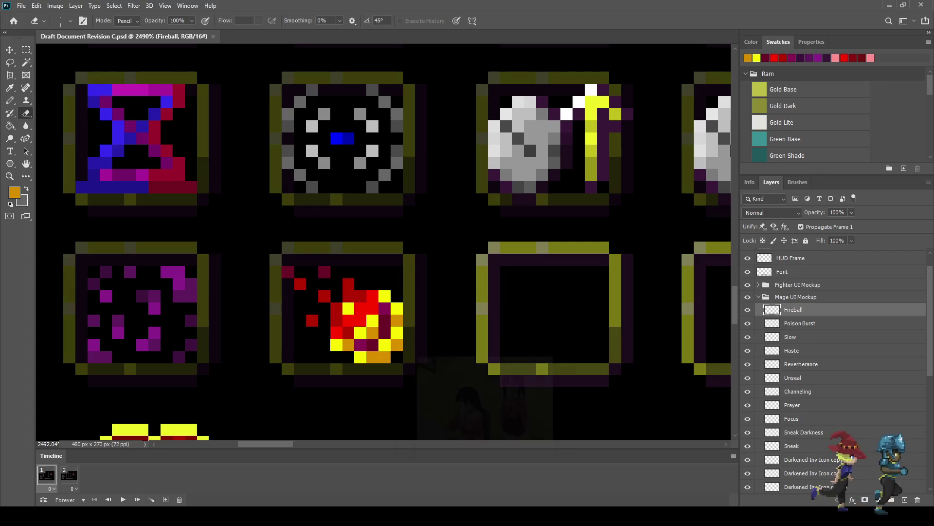
key(i)
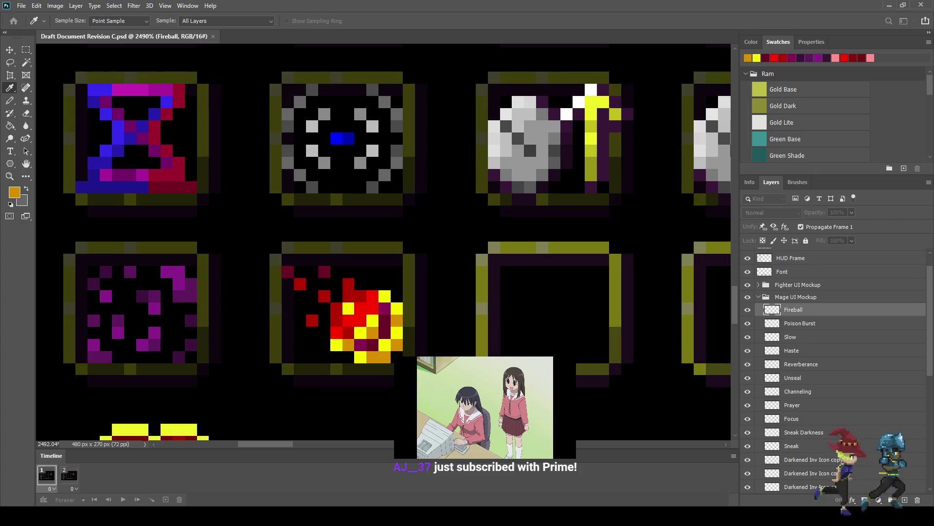
key(e)
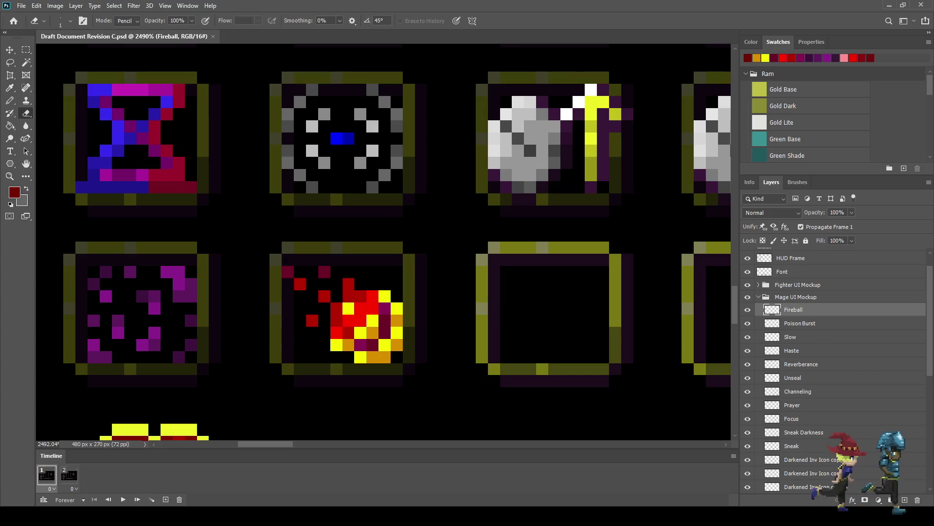
- Pencil three dark-red pixels into the fireball's left tail
key(b)
click(324, 309)
click(336, 296)
click(324, 332)
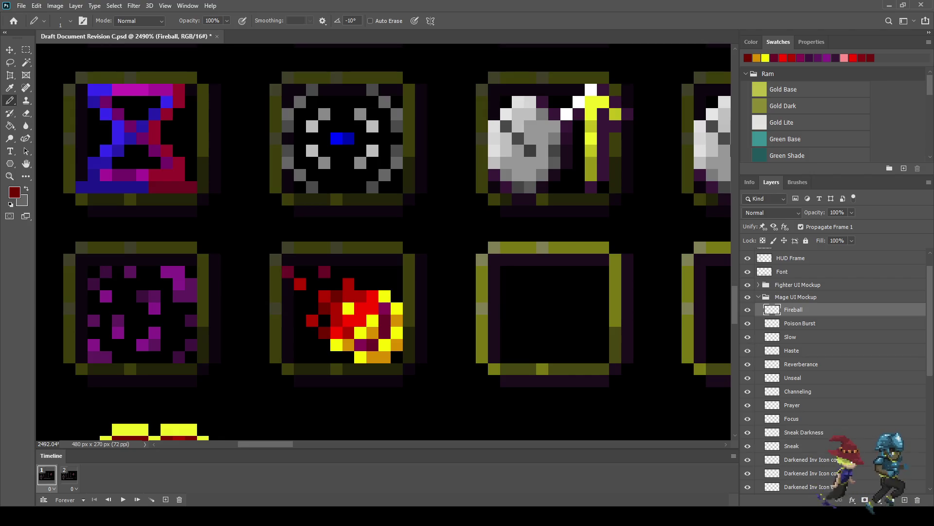
- Resample a darker red and deepen the tail pixels, extending the dark-red row upward
key(i)
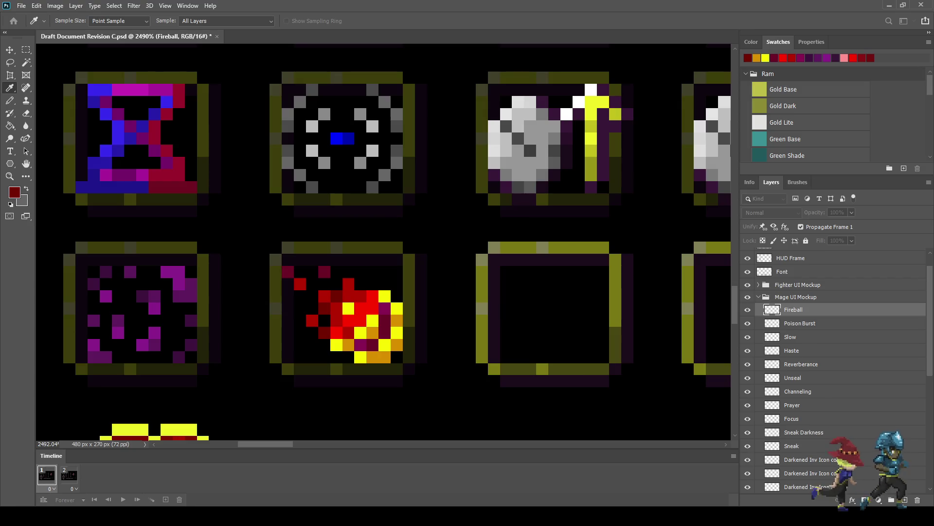
key(b)
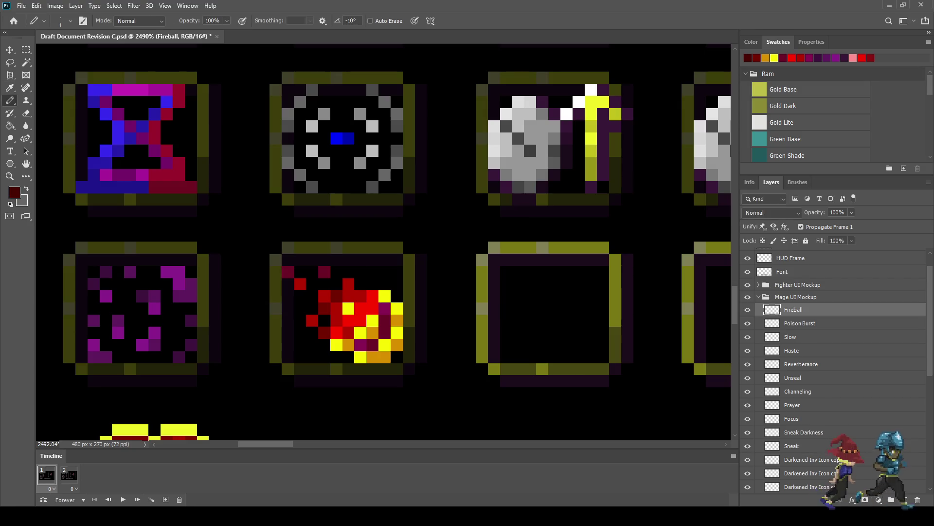
click(336, 296)
click(324, 308)
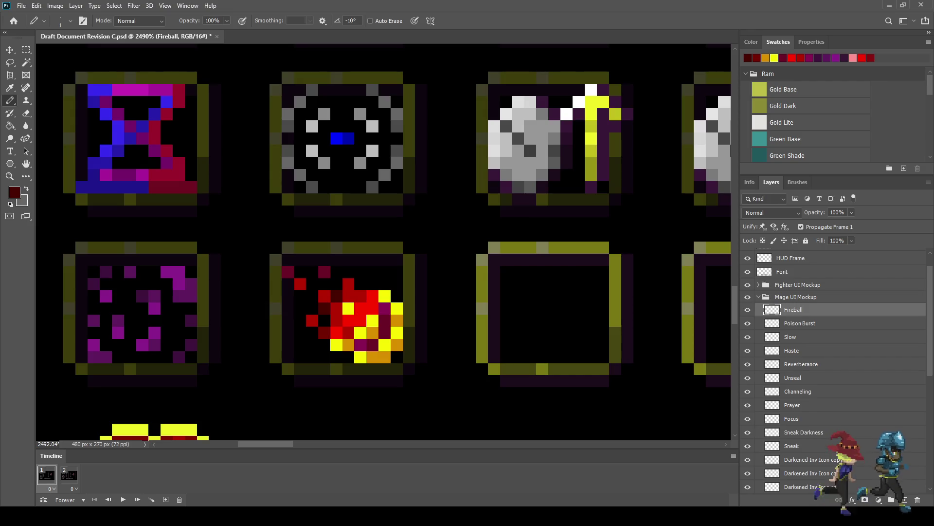
click(312, 308)
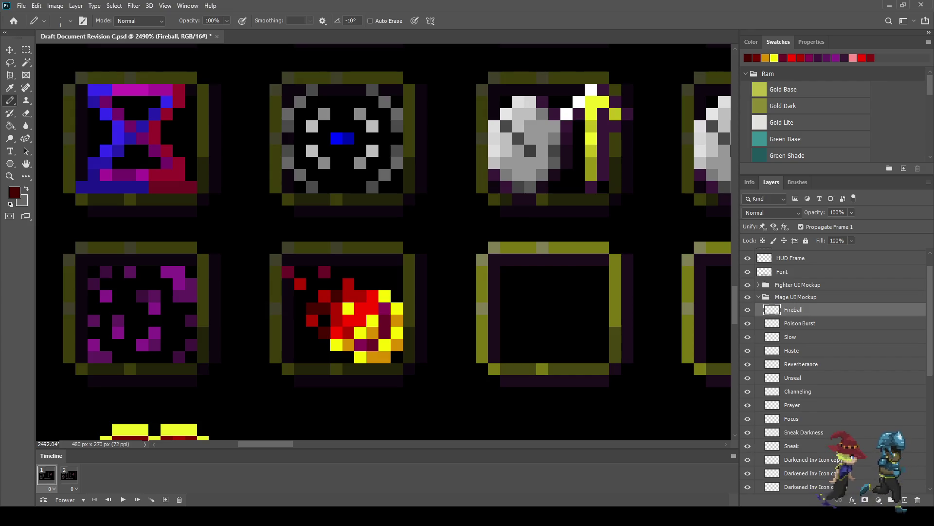
click(312, 284)
click(336, 284)
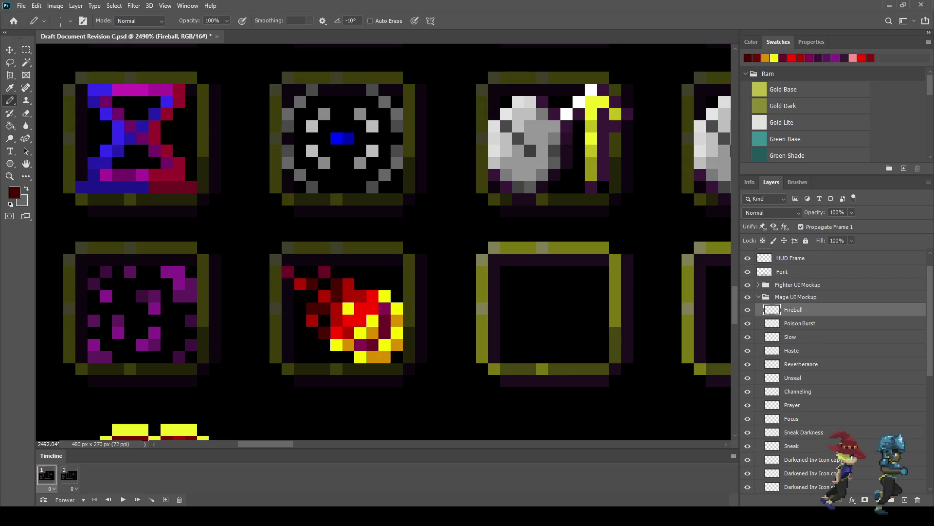
key(i)
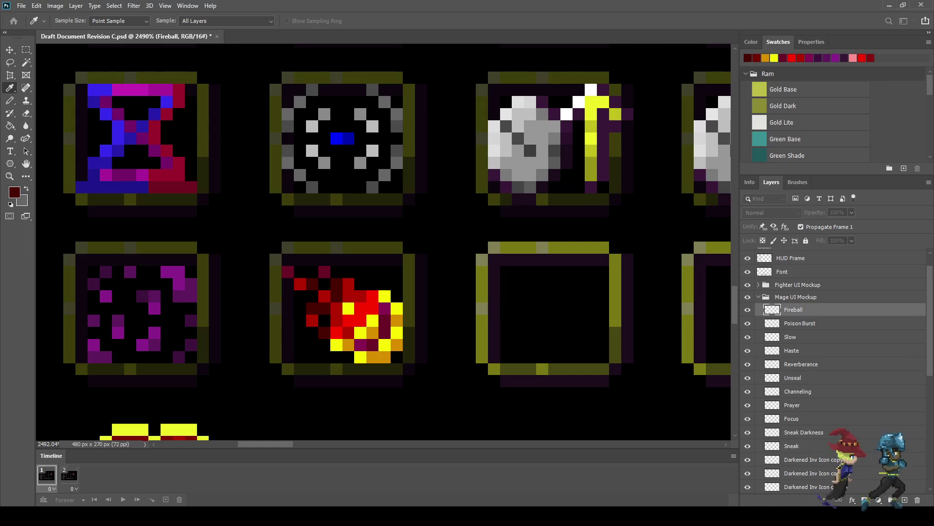
key(b)
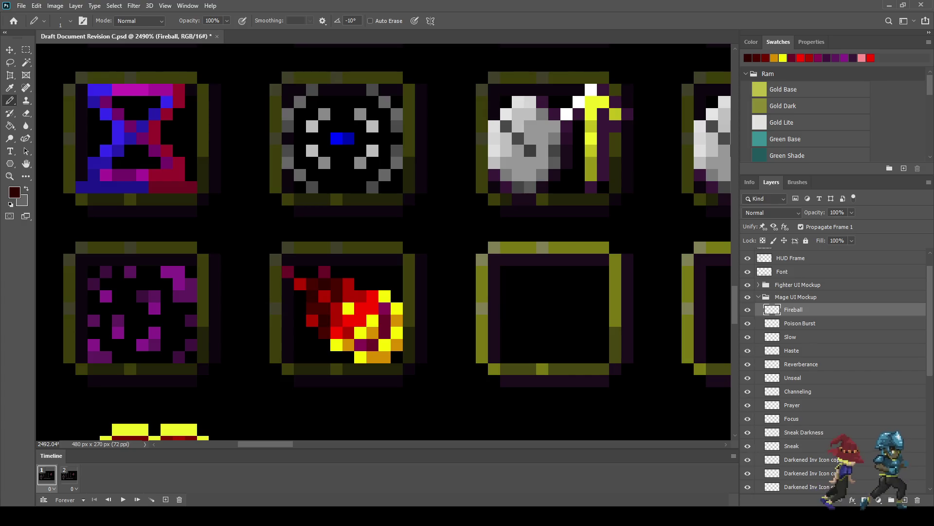
scroll(384, 244, down, 5)
- Save the HUD mockup document
scroll(384, 244, up, 3)
scroll(383, 243, up, 3)
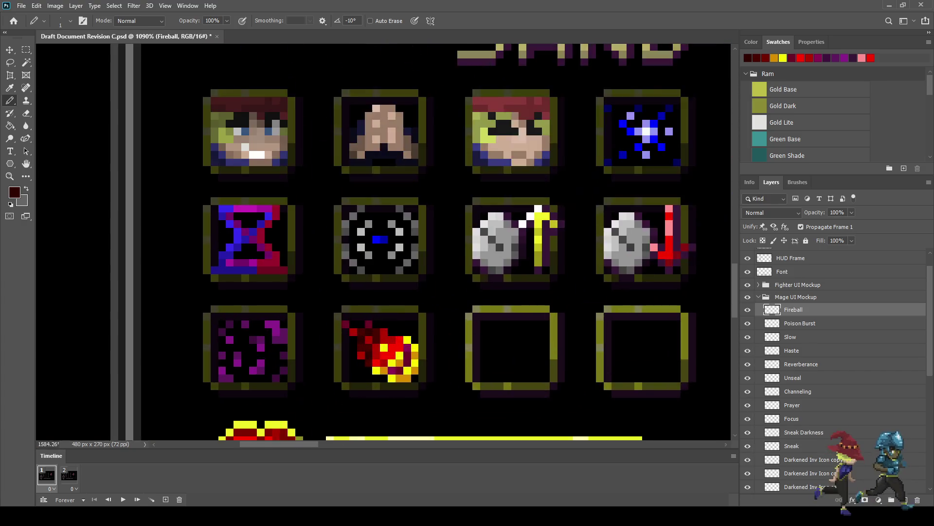
scroll(384, 243, up, 2)
scroll(377, 235, up, 3)
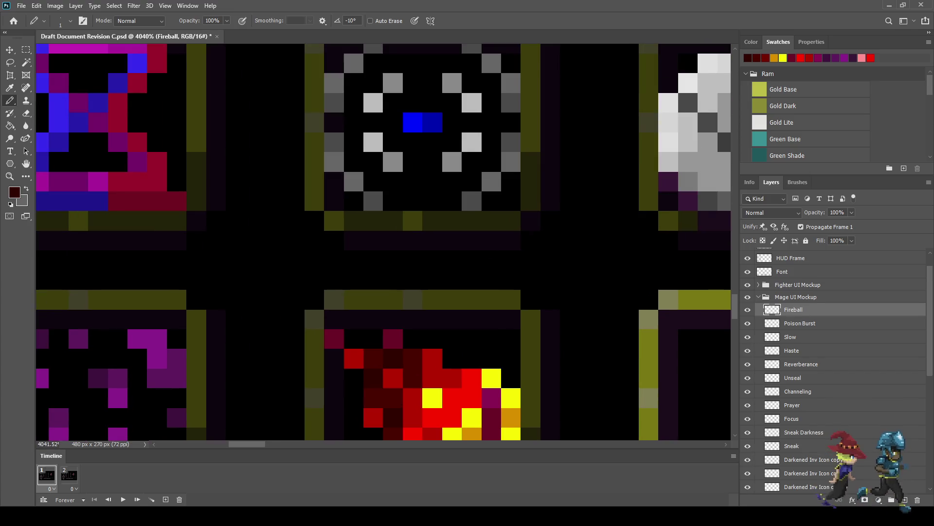
scroll(383, 242, down, 2)
scroll(384, 242, down, 2)
scroll(384, 242, down, 1)
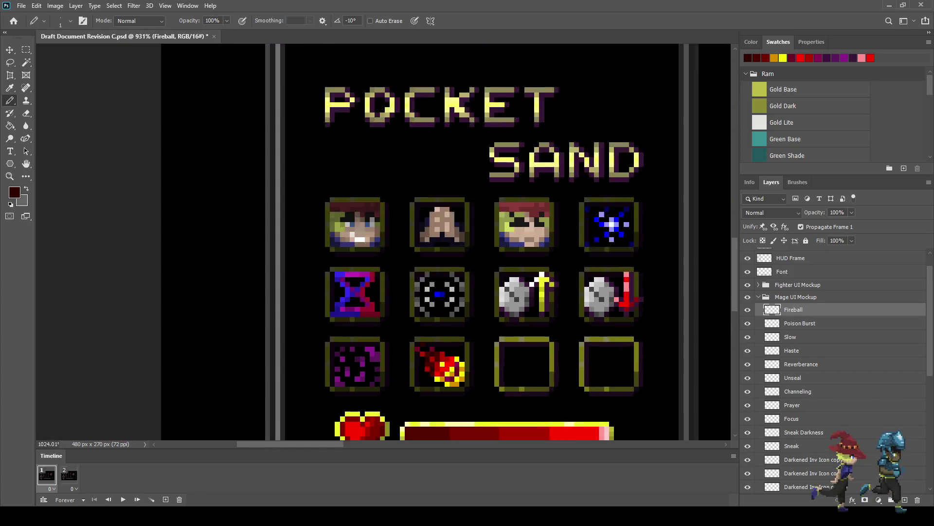
scroll(384, 242, up, 1)
key(ctrl+s)
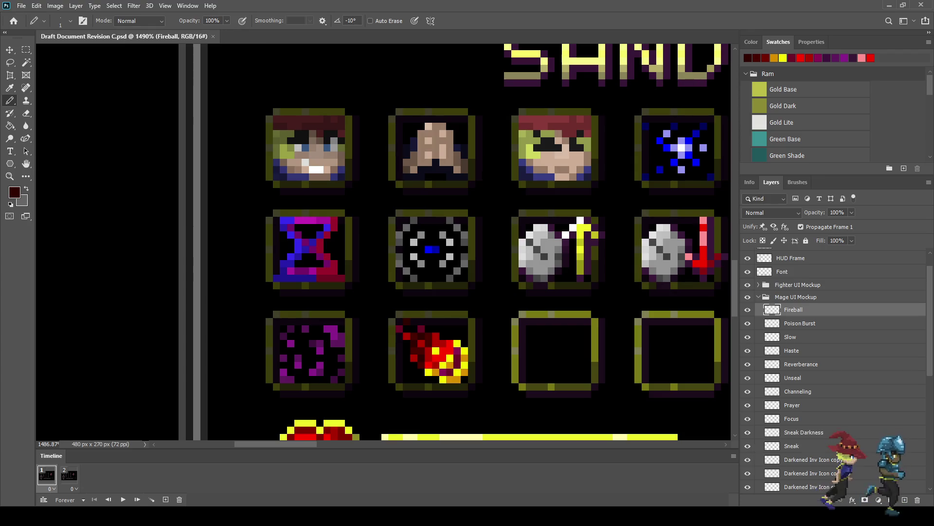
- Preview the mockup full-screen at 100% and 300%, then return to editing zoomed on the icons
key(ctrl+1)
key(ctrl+plus)
key(ctrl+plus)
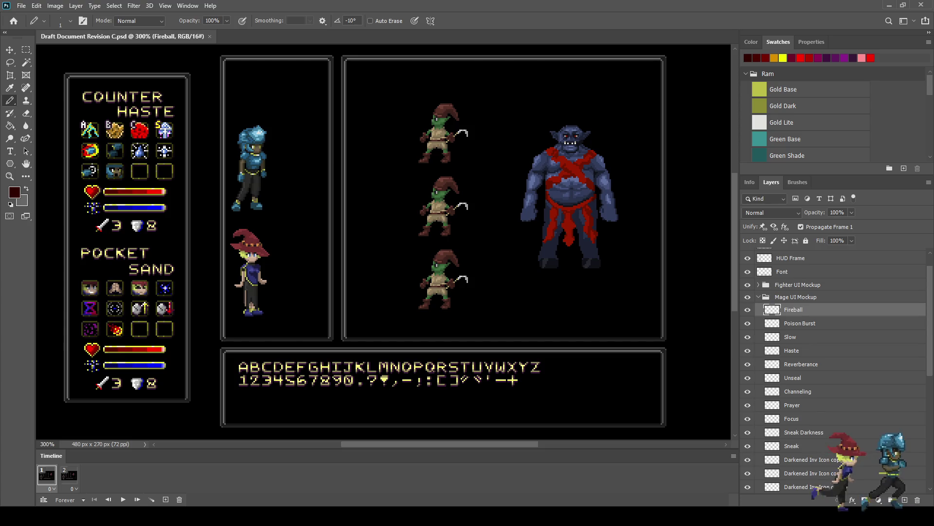
key(f)
key(f)
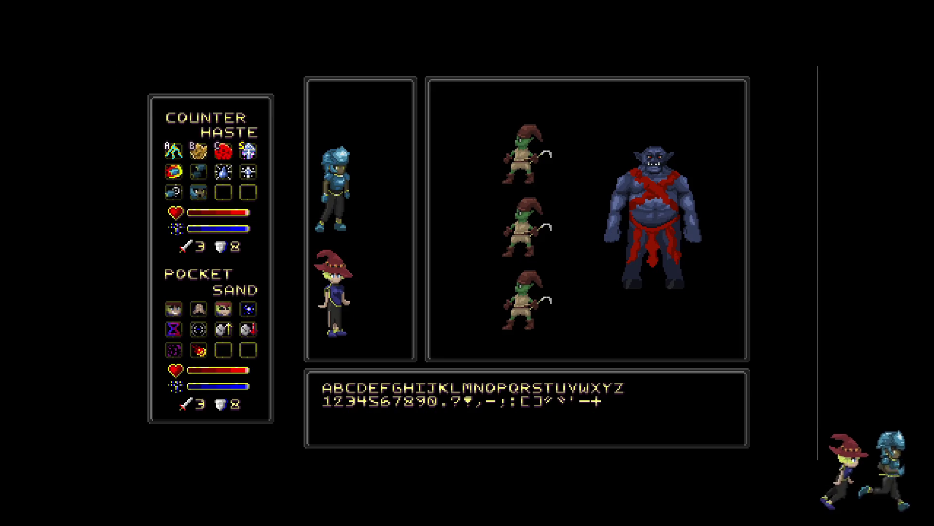
key(ctrl+minus)
key(ctrl+minus)
key(ctrl+plus)
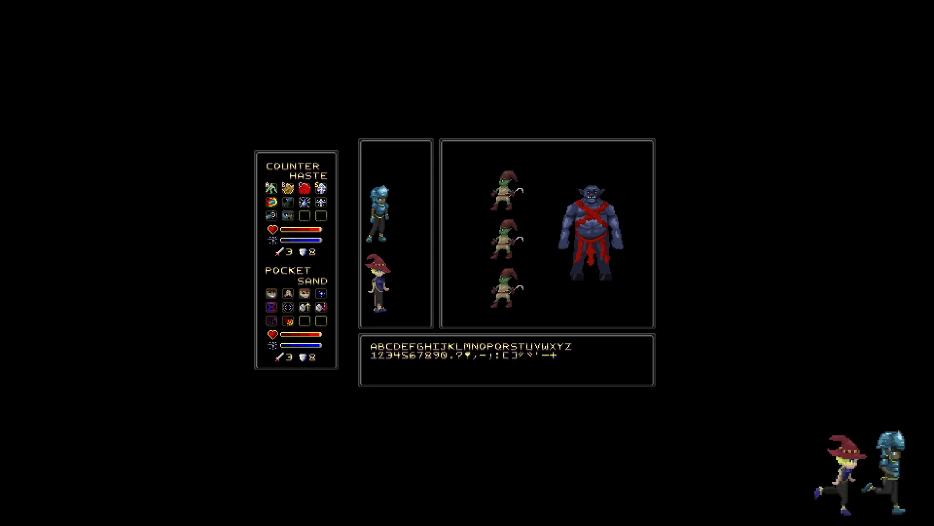
key(ctrl+plus)
key(ctrl+plus)
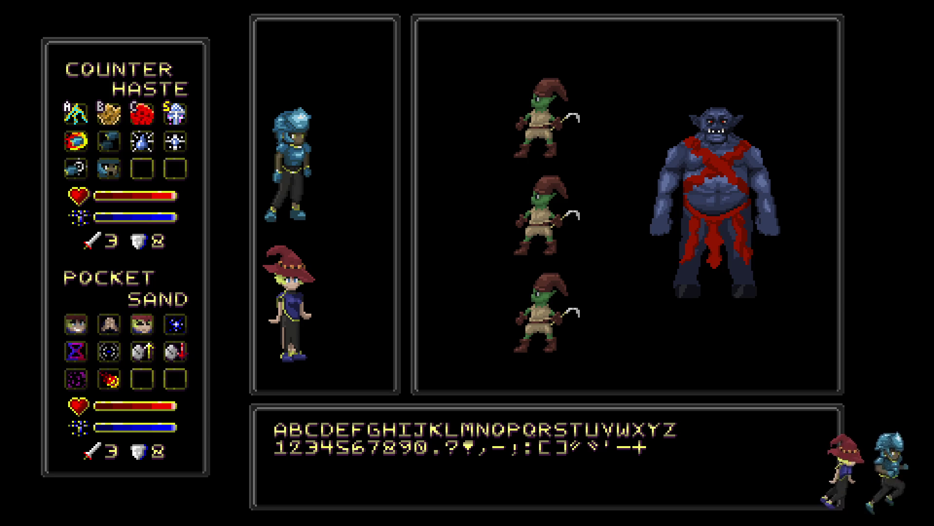
key(f)
key(ctrl+plus)
key(ctrl+plus)
key(ctrl+plus)
key(ctrl+plus)
scroll(292, 286, up, 10)
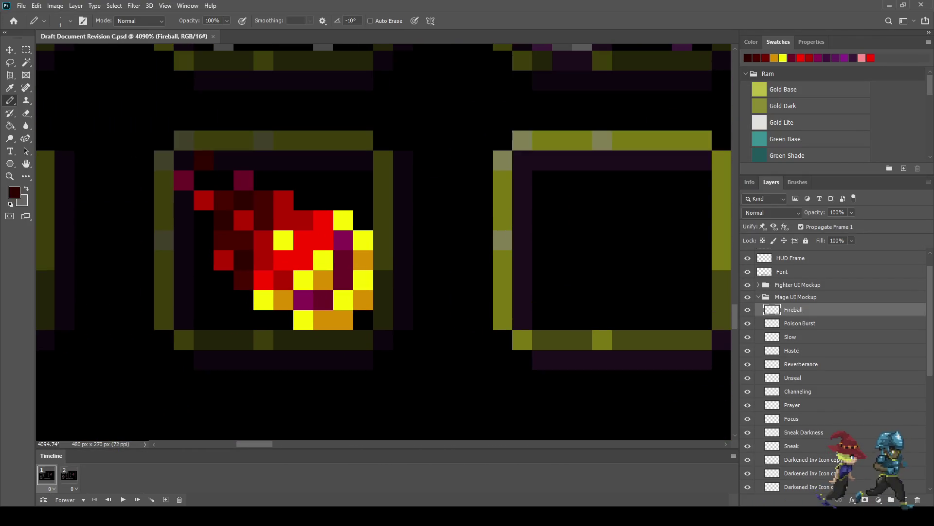
- Add a new layer above Fireball and pencil bright-red pixels sampled from the fireball
click(904, 499)
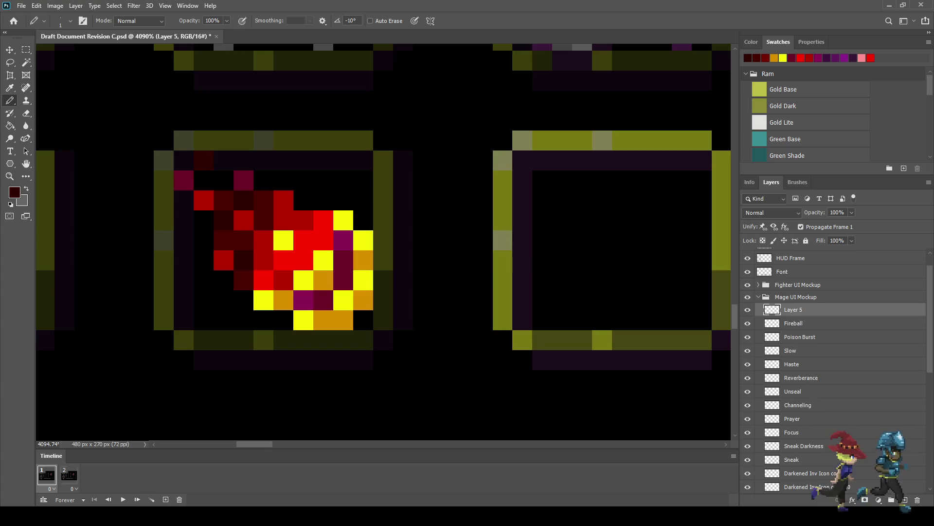
key(i)
click(304, 244)
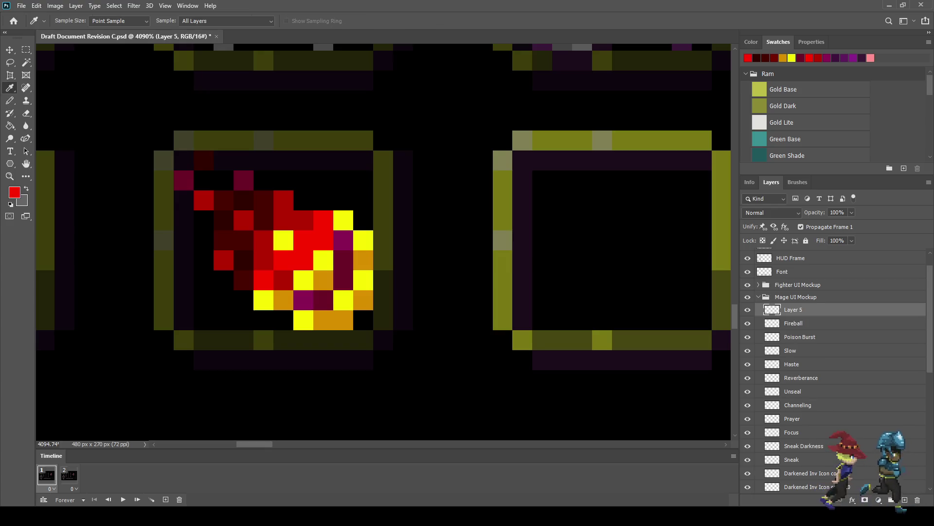
key(b)
drag(344, 240, 343, 280)
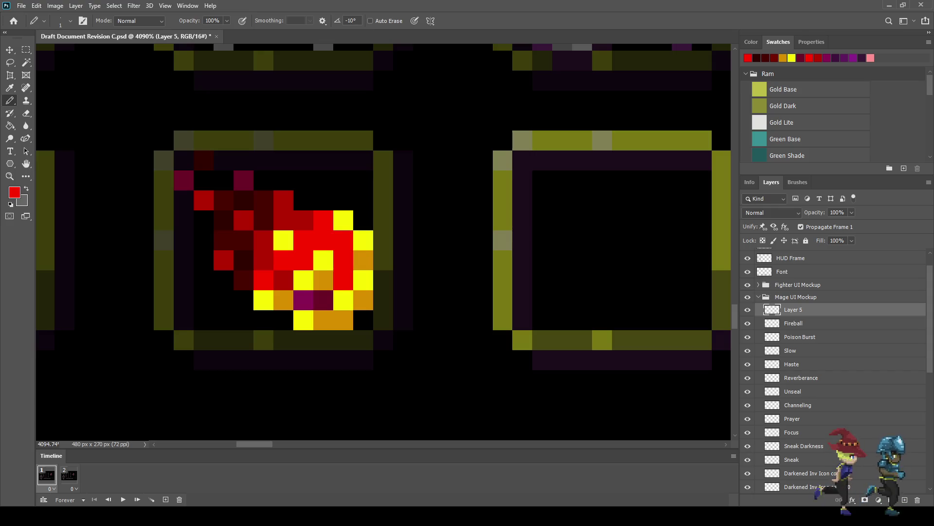
click(322, 299)
click(303, 300)
scroll(304, 300, down, 4)
scroll(304, 300, down, 4)
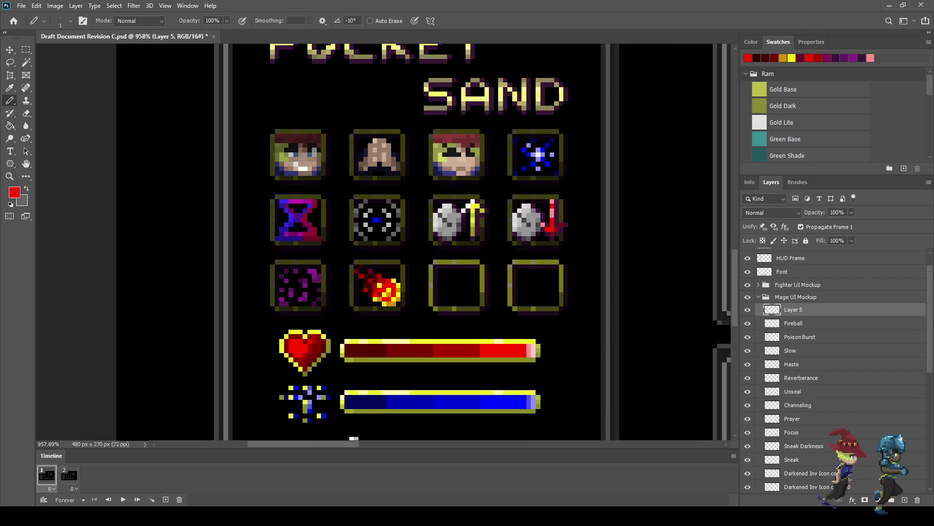
- Lower the new layer's opacity from 50% to 25%, settling on a faint 15%
click(837, 212)
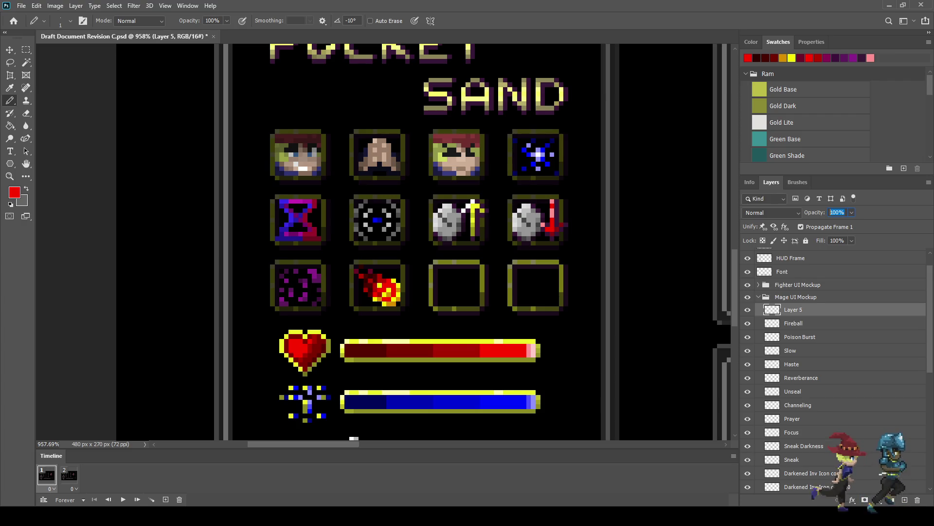
text(50)
key(Return)
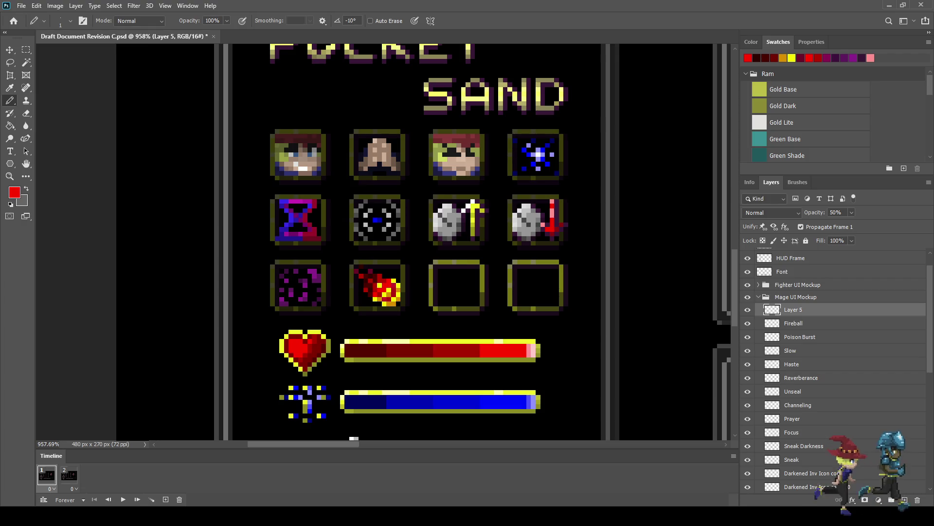
click(836, 212)
text(25)
key(Return)
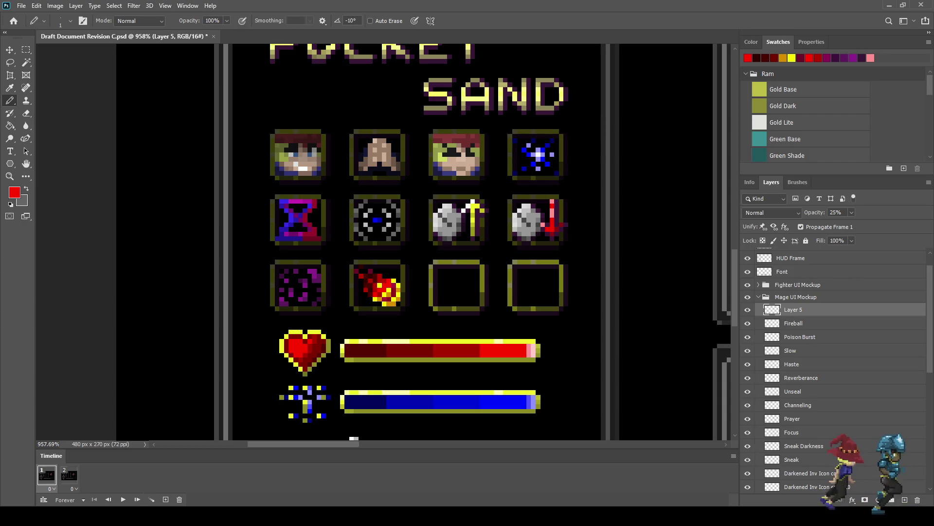
click(836, 212)
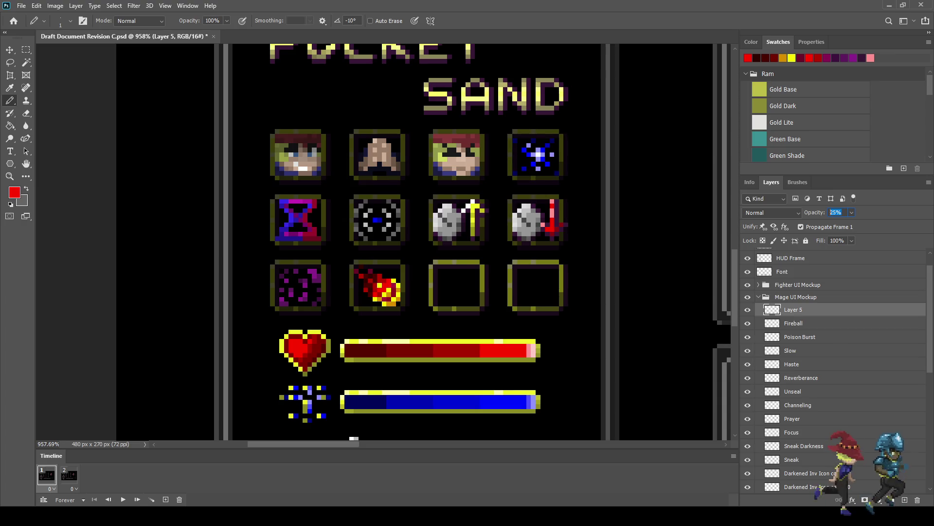
text(15)
key(Return)
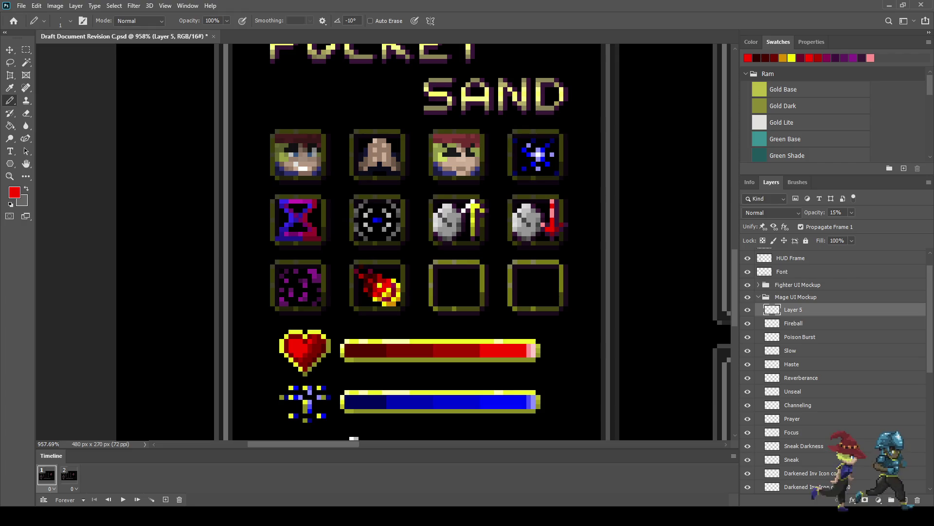
- Mark three pixels on the guide layer and pencil them red on the Fireball layer
scroll(381, 293, up, 10)
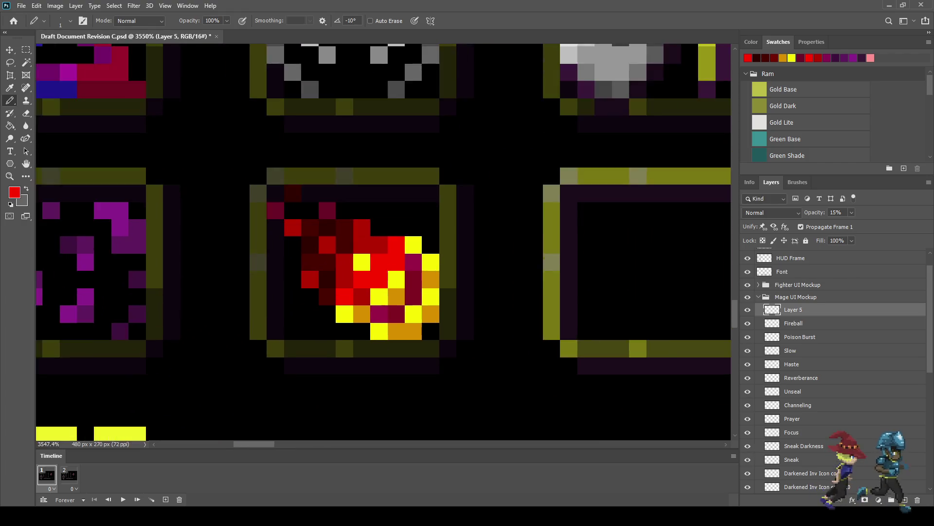
click(406, 273)
drag(407, 304, 376, 304)
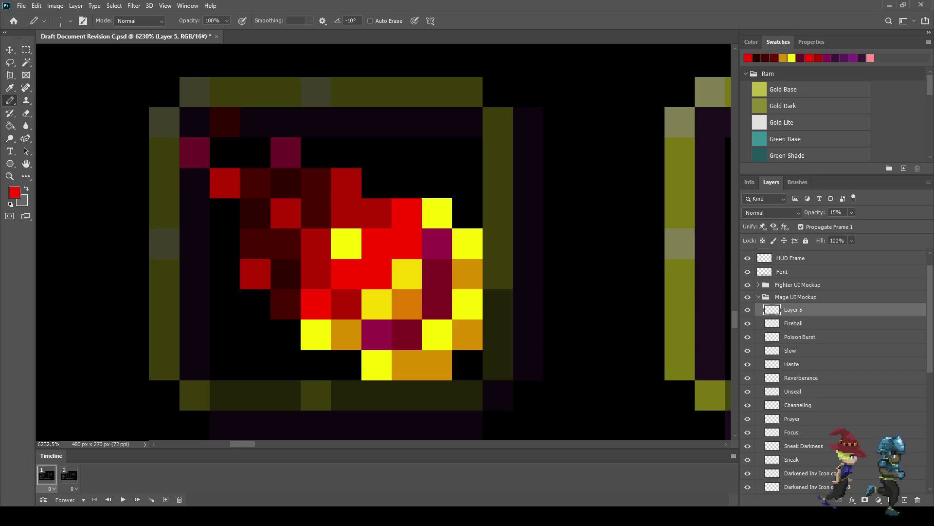
key(alt+bracketleft)
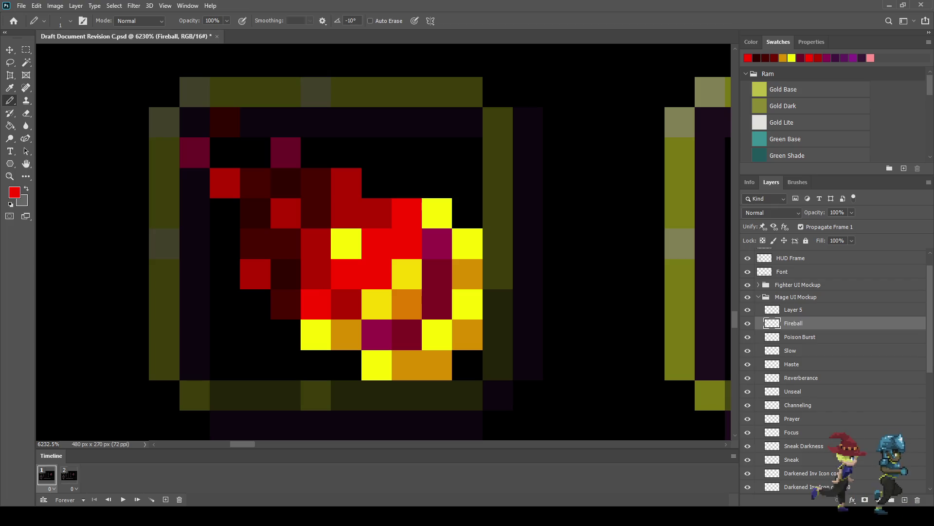
click(407, 273)
drag(406, 304, 376, 305)
- Undo the last stroke so two of those pixels return to bright yellow
scroll(454, 335, down, 3)
scroll(454, 336, down, 3)
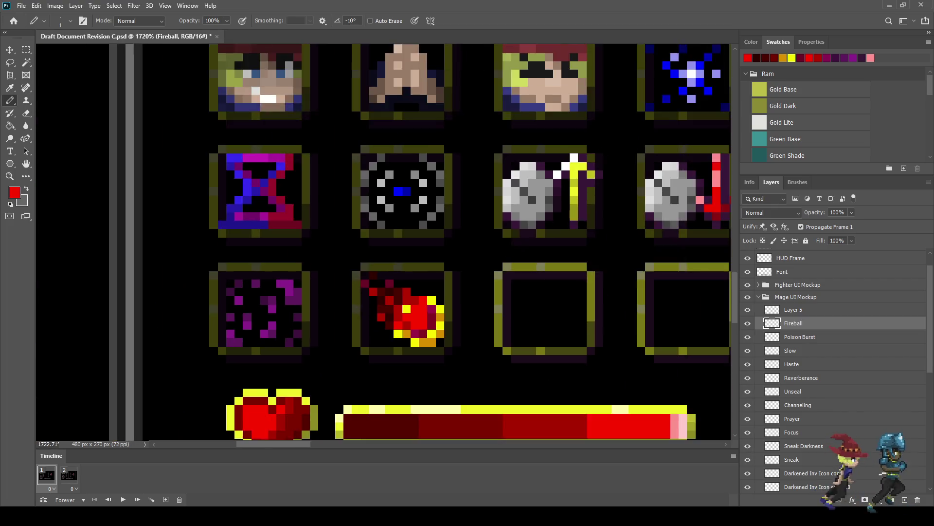
scroll(454, 336, down, 3)
scroll(454, 335, down, 2)
scroll(455, 335, up, 2)
scroll(455, 335, up, 2)
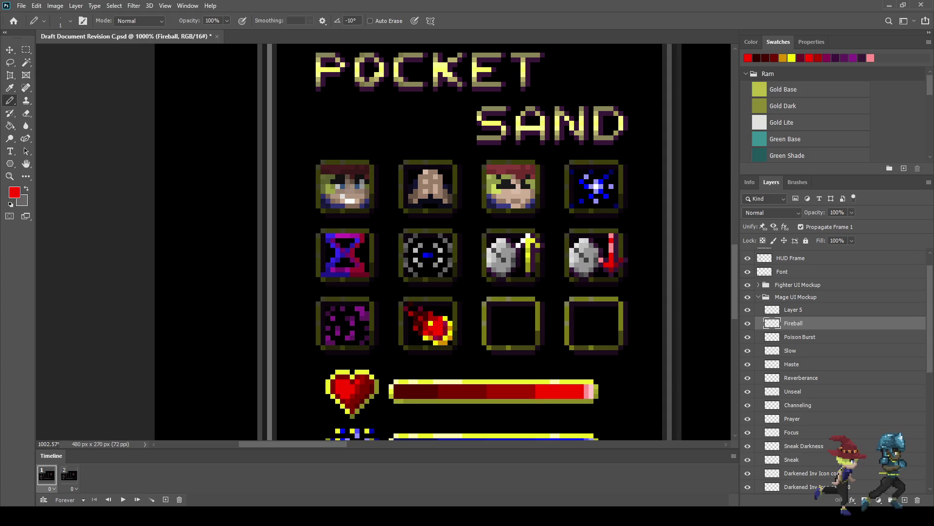
scroll(455, 336, up, 2)
scroll(428, 324, up, 2)
scroll(428, 324, up, 2)
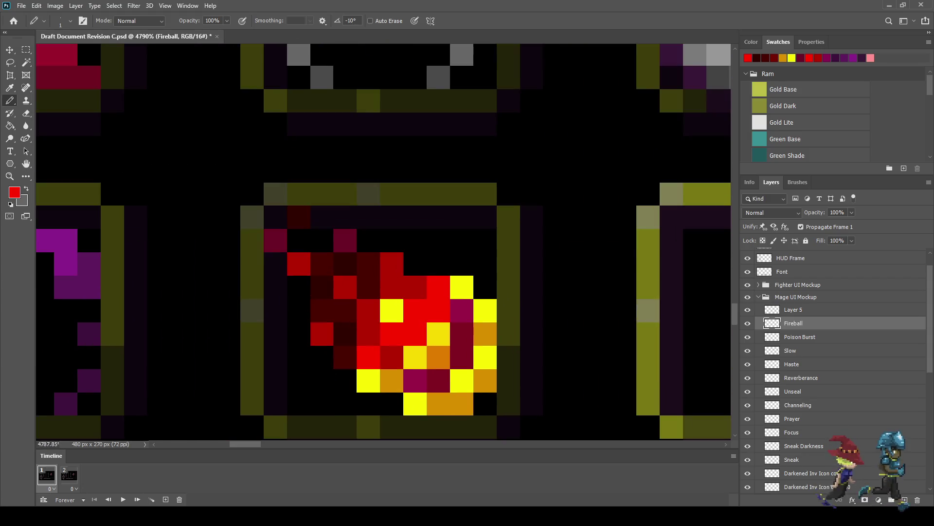
key(ctrl+z)
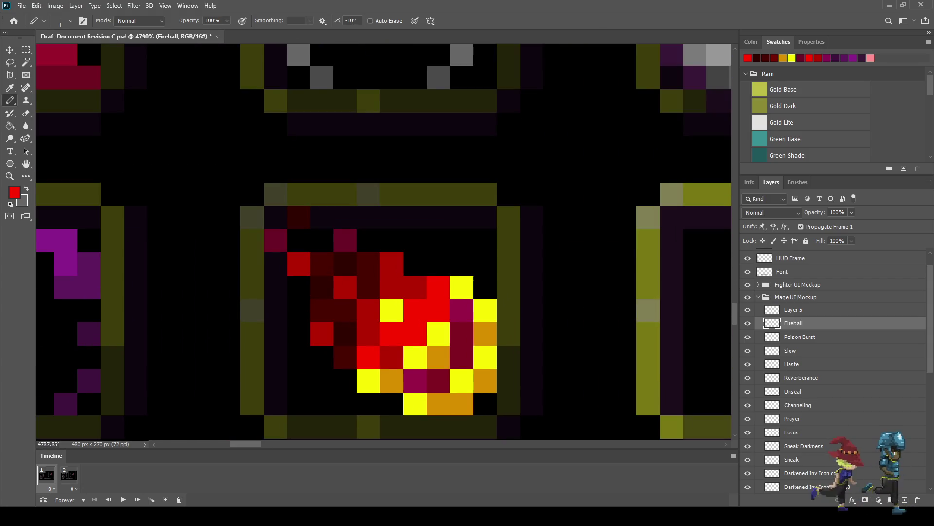
scroll(497, 357, down, 2)
scroll(496, 357, up, 2)
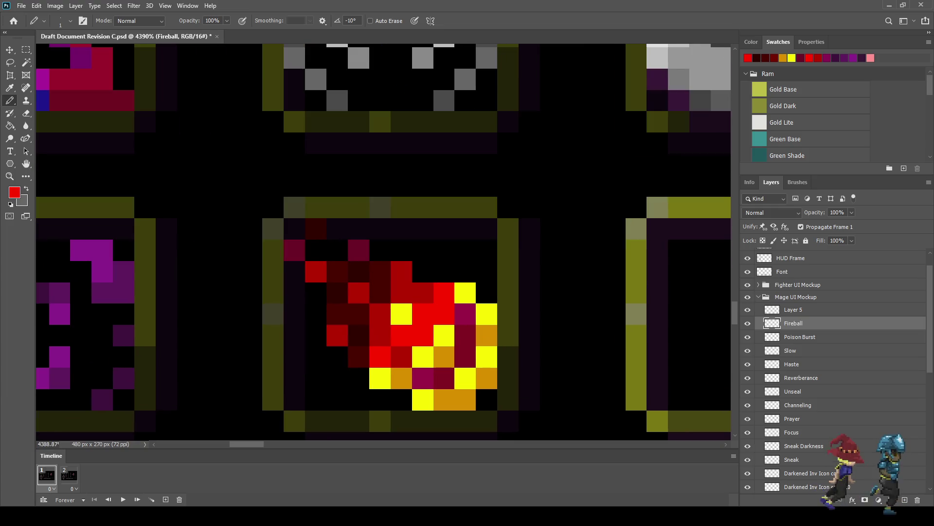
- Set the pencil to 50% opacity and paint two fireball pixels with half-strength red
key(i)
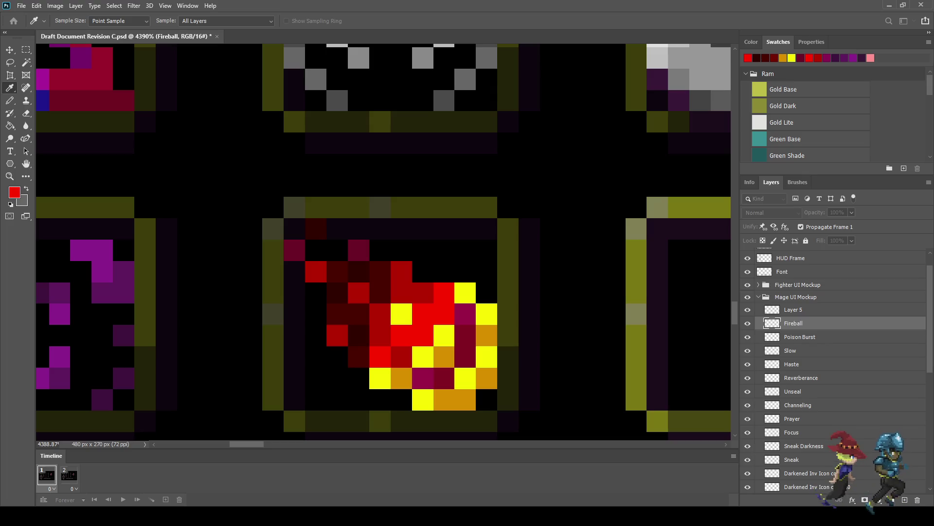
key(b)
key(Return)
text(50)
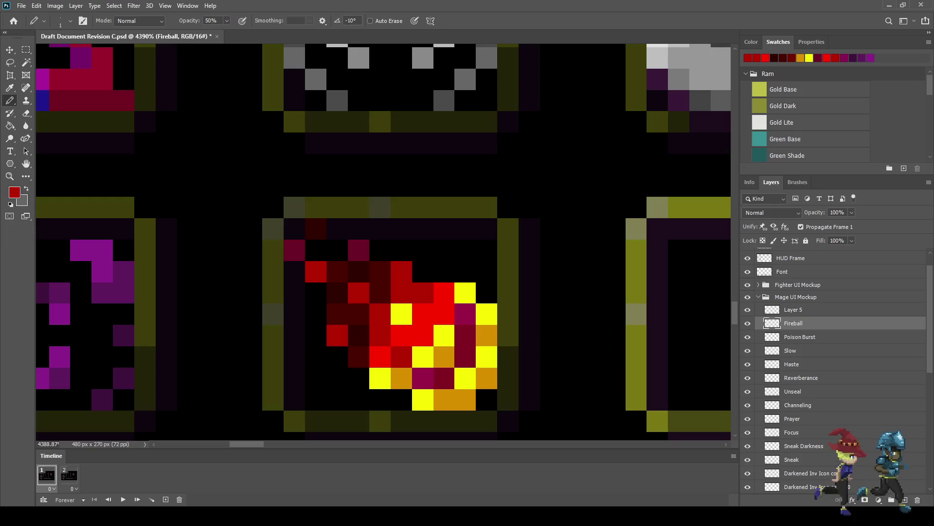
drag(444, 335, 444, 356)
scroll(512, 379, down, 1)
scroll(512, 378, down, 3)
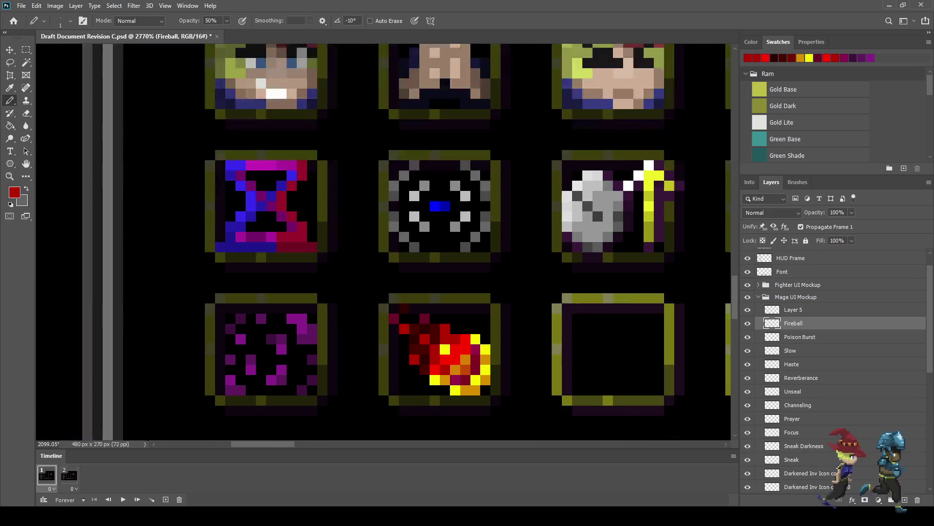
scroll(513, 378, down, 3)
scroll(512, 378, down, 4)
scroll(513, 378, up, 3)
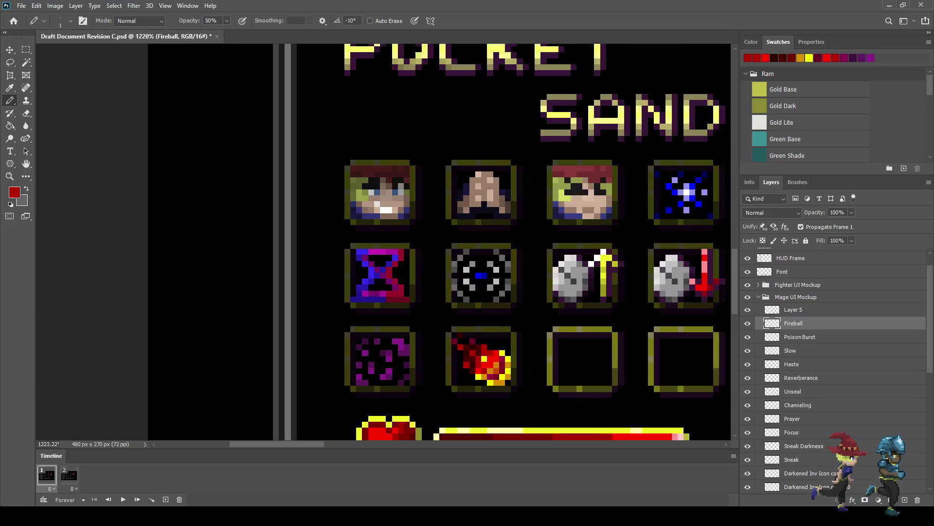
scroll(513, 378, up, 2)
scroll(512, 378, down, 2)
scroll(513, 378, down, 3)
scroll(512, 378, up, 2)
scroll(513, 379, up, 2)
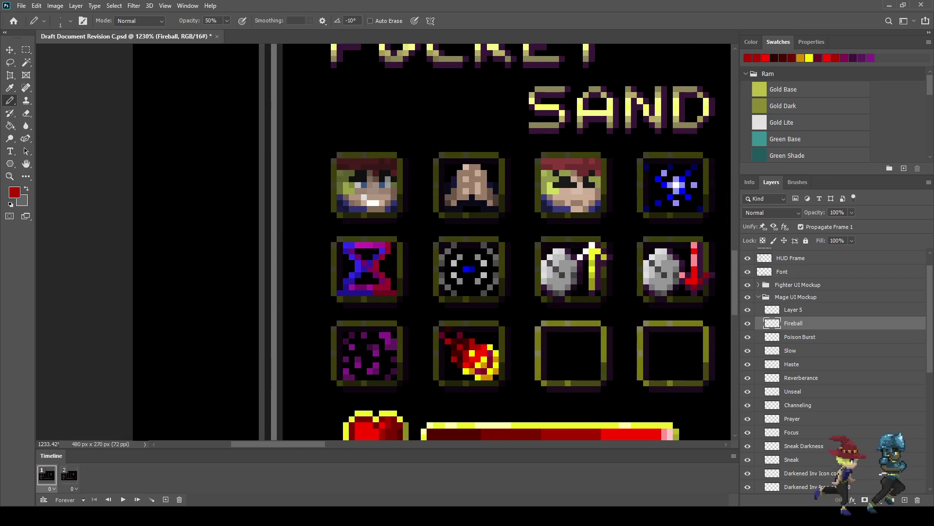
scroll(481, 361, up, 2)
scroll(482, 361, up, 3)
scroll(481, 361, up, 2)
- At 100% opacity, repaint three yellow fireball pixels in sampled orange and darken another
key(i)
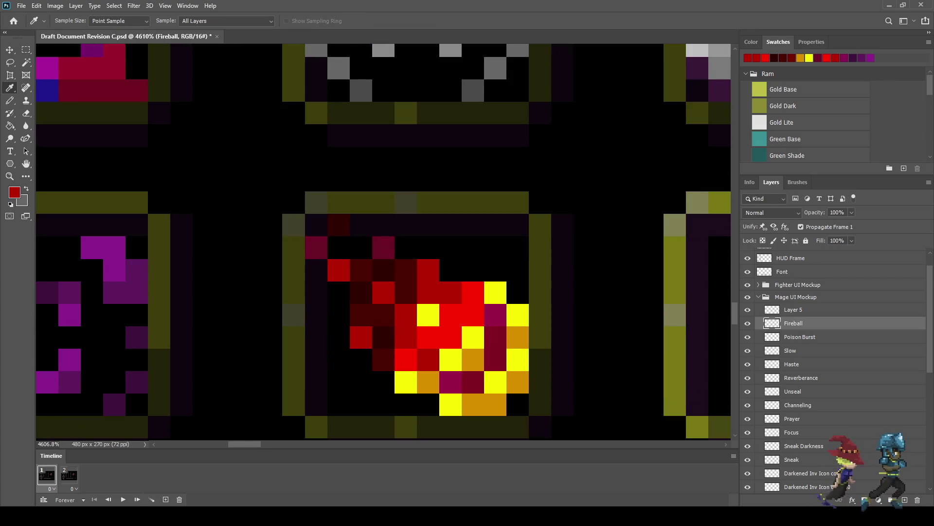
click(481, 361)
key(b)
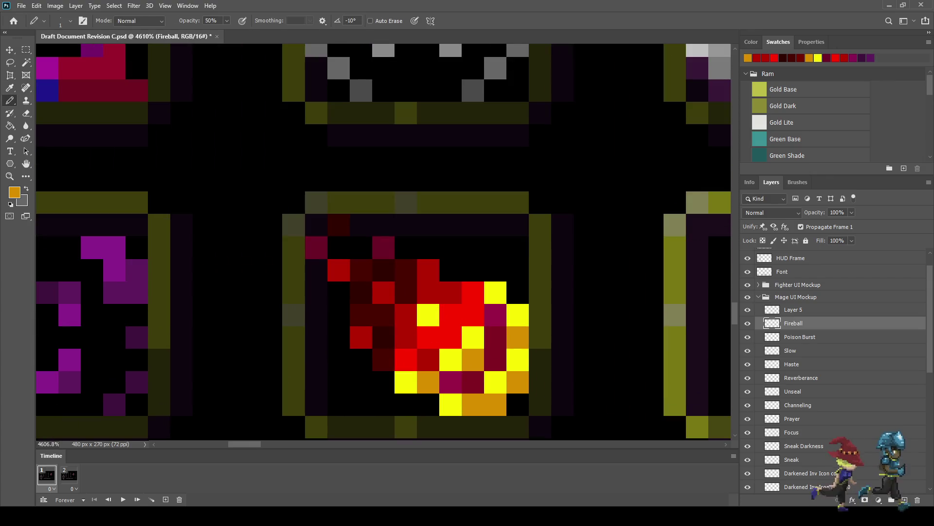
key(0)
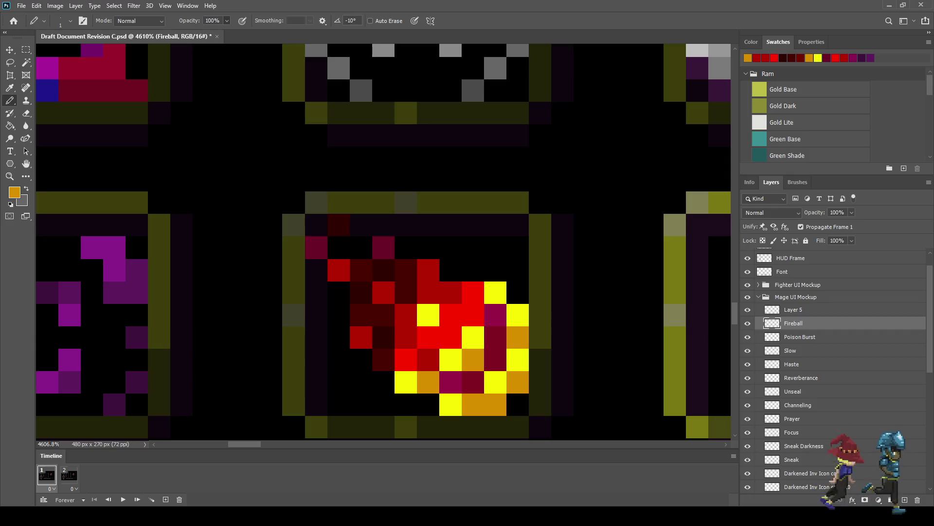
click(428, 315)
key(ctrl+0)
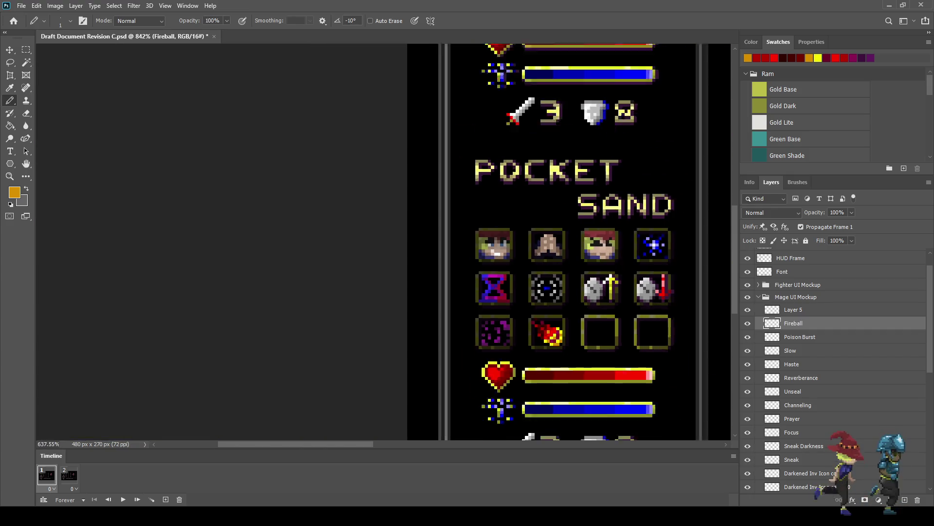
scroll(569, 337, up, 10)
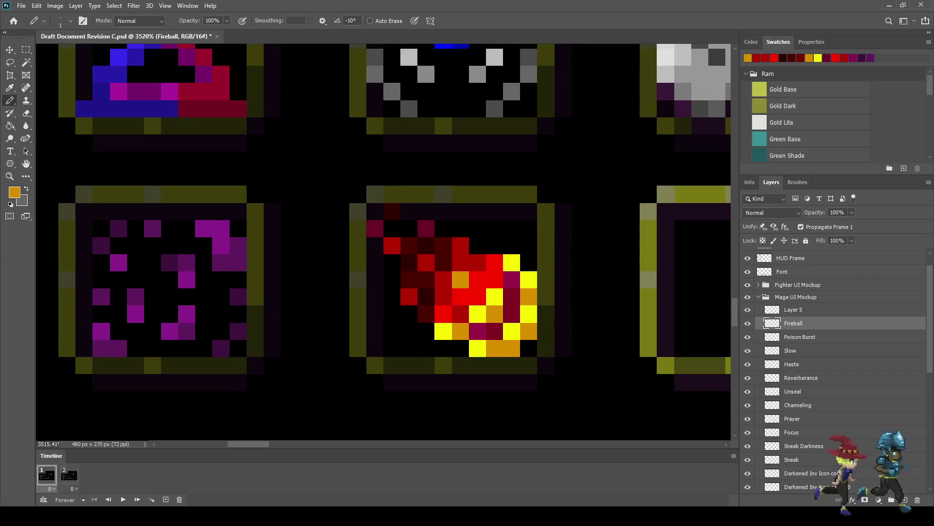
click(528, 280)
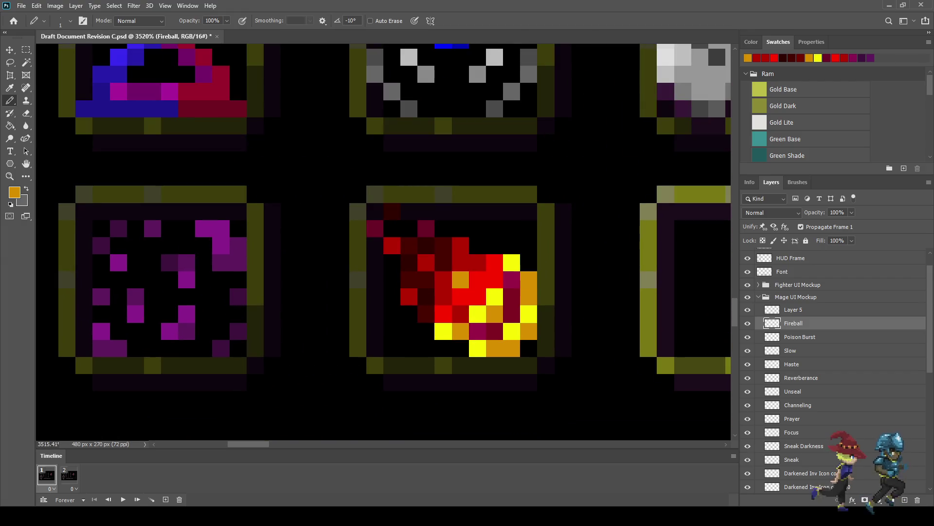
click(511, 263)
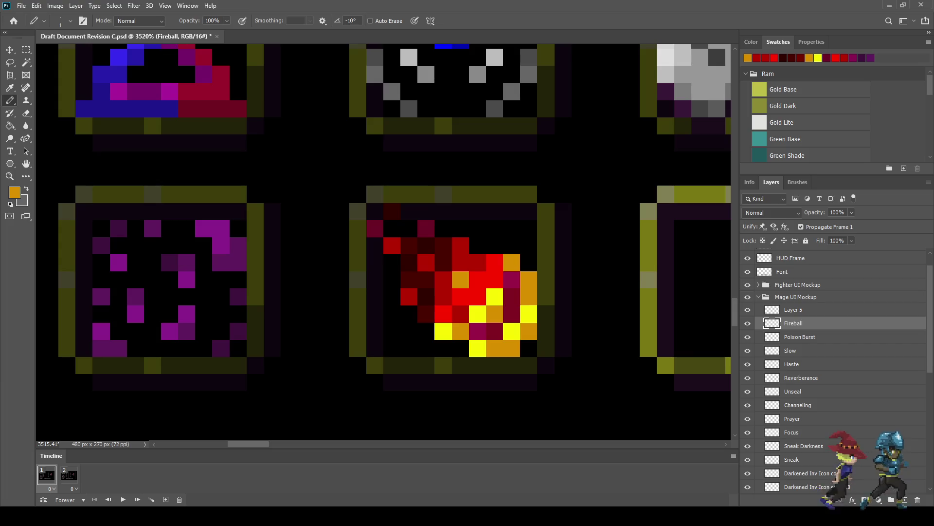
click(443, 331)
key(ctrl+0)
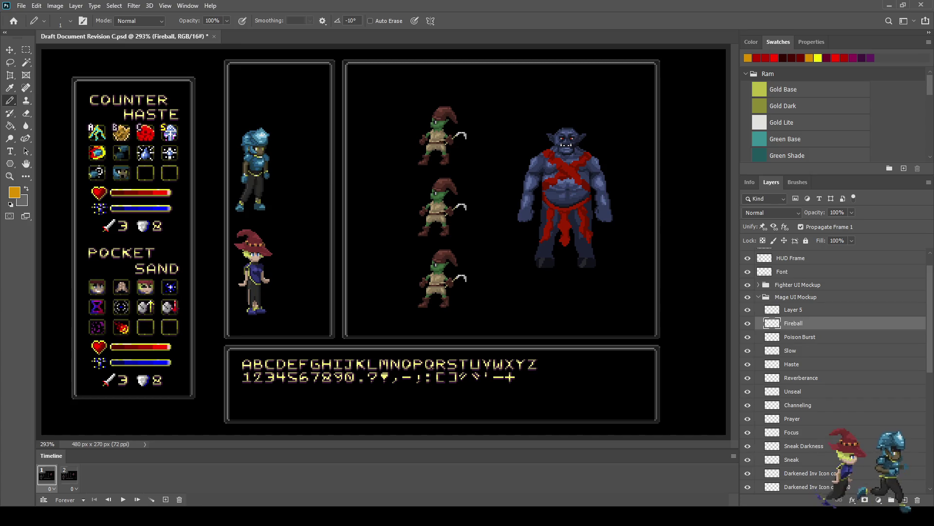
- Sample the fireball's dark red and repaint two fireball pixels with it
scroll(114, 331, up, 10)
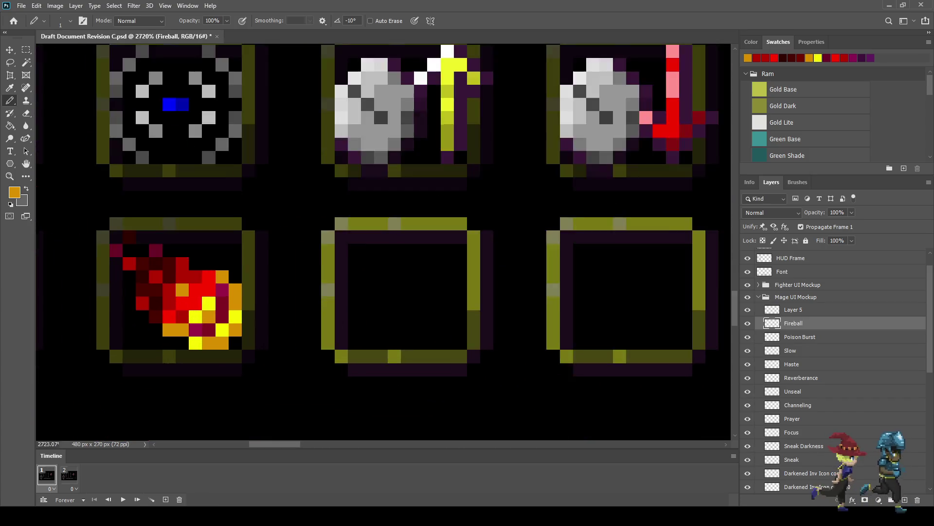
scroll(174, 327, up, 2)
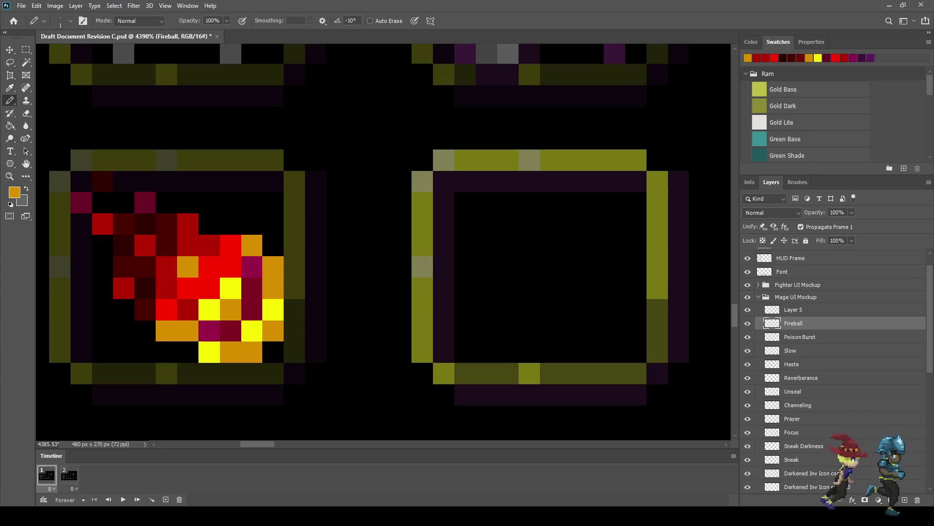
key(i)
click(124, 224)
key(b)
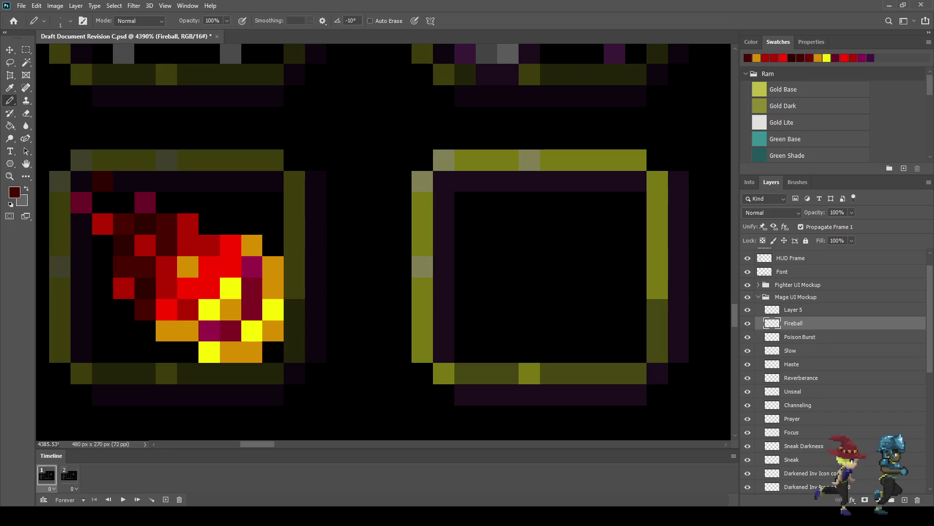
click(209, 330)
click(252, 266)
- Sample bright red and recolour two yellow fireball pixels red
scroll(301, 266, down, 4)
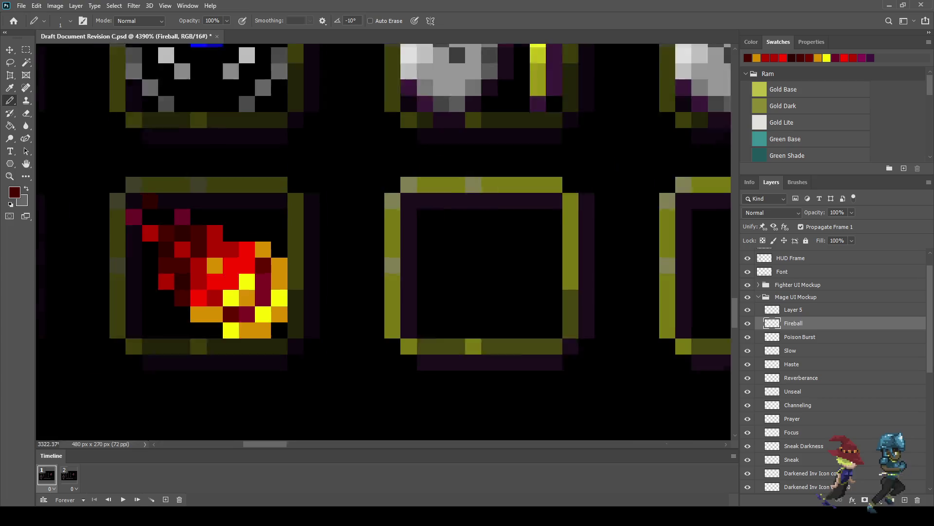
scroll(311, 263, down, 2)
scroll(311, 263, down, 2)
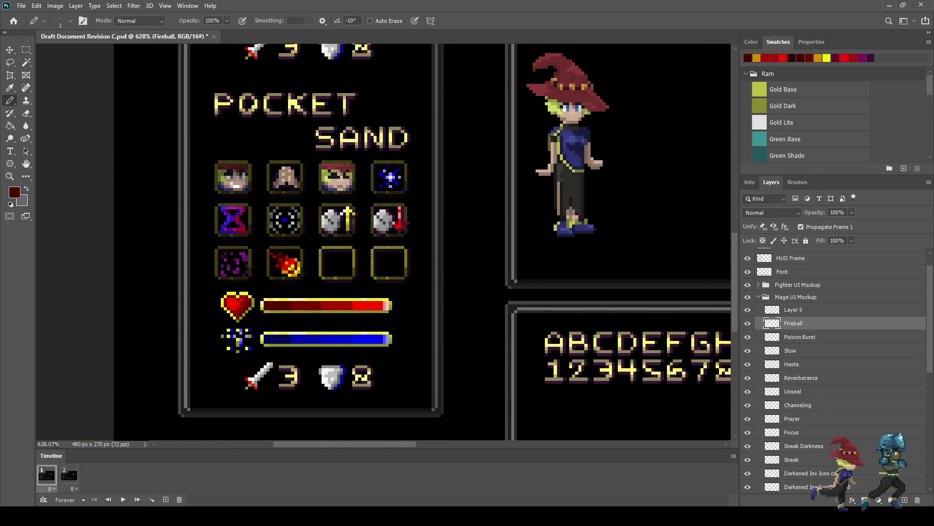
scroll(311, 262, up, 1)
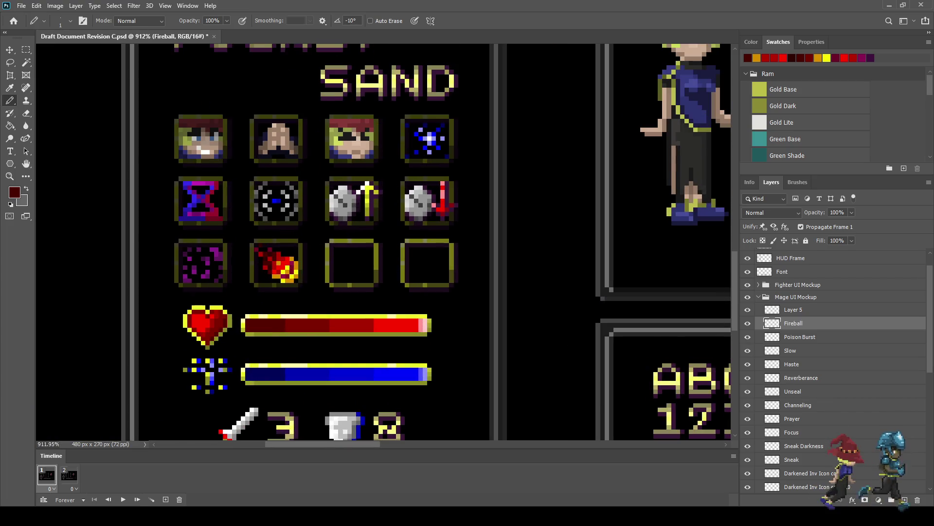
scroll(292, 260, up, 3)
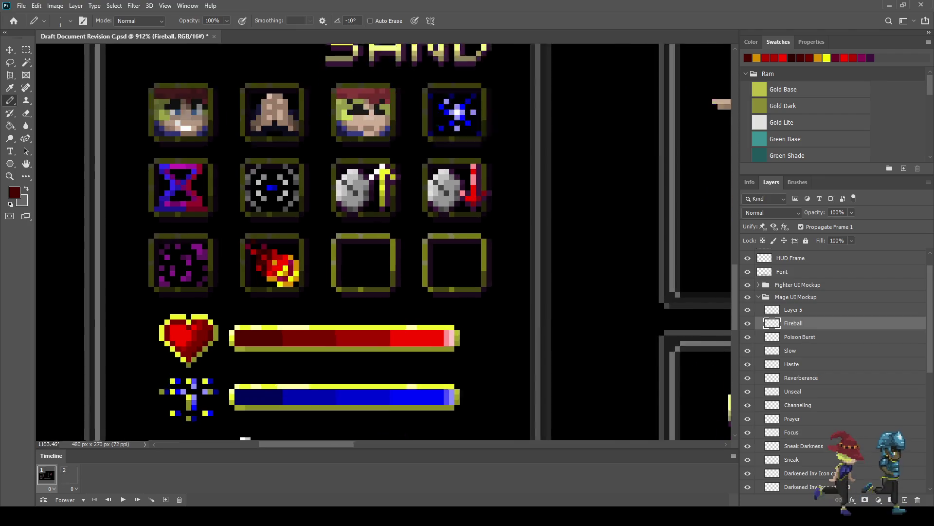
scroll(330, 266, down, 2)
scroll(330, 266, down, 3)
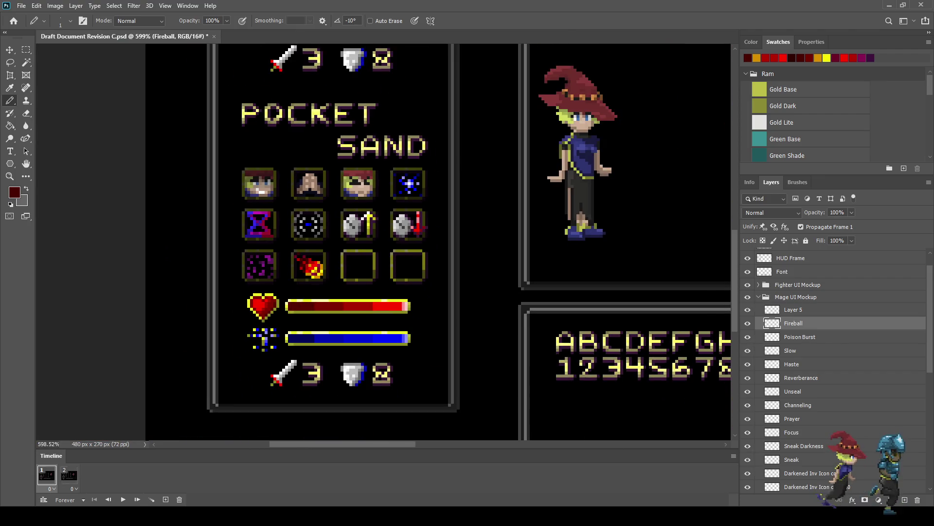
scroll(314, 268, up, 2)
scroll(314, 268, up, 2)
scroll(314, 267, up, 2)
scroll(314, 268, up, 1)
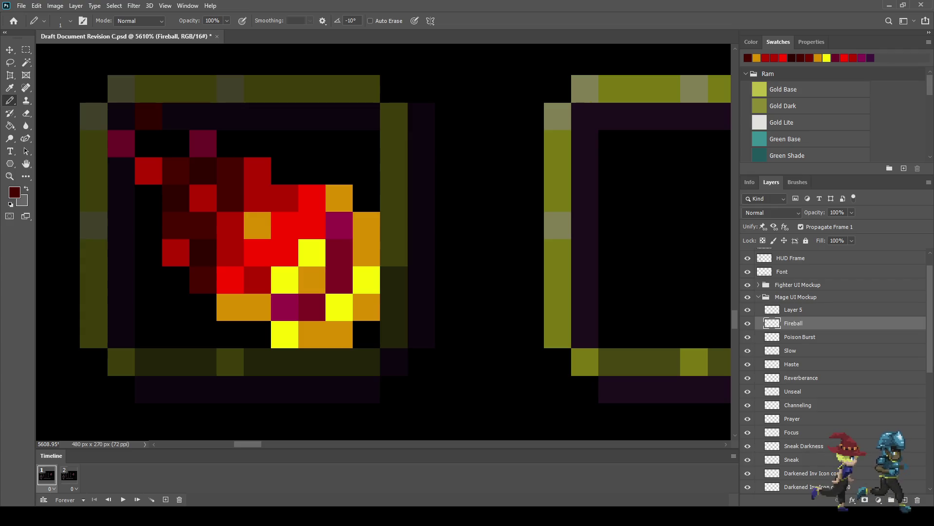
key(i)
key(b)
click(312, 253)
click(284, 280)
- Inspect the finished fireball up close and save the HUD mockup
scroll(325, 330, down, 5)
scroll(325, 292, down, 2)
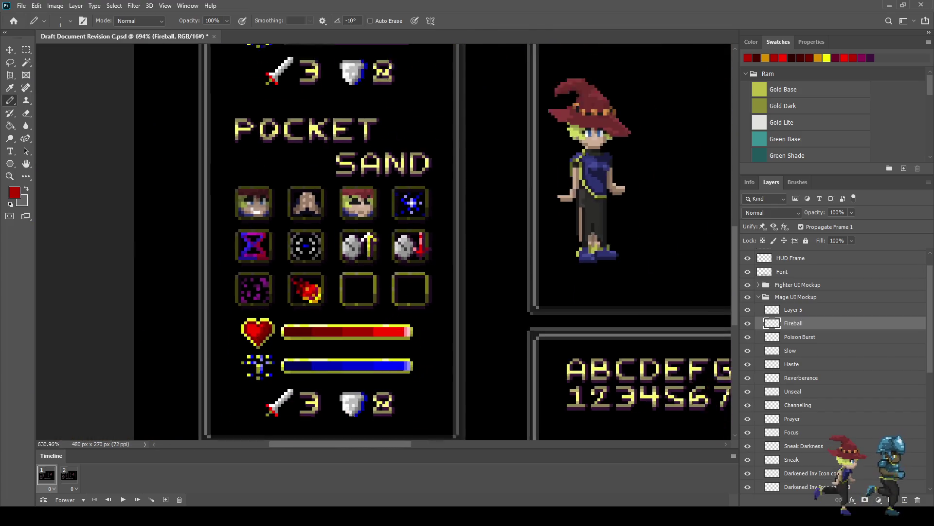
scroll(325, 292, up, 3)
scroll(325, 292, up, 3)
scroll(331, 287, up, 1)
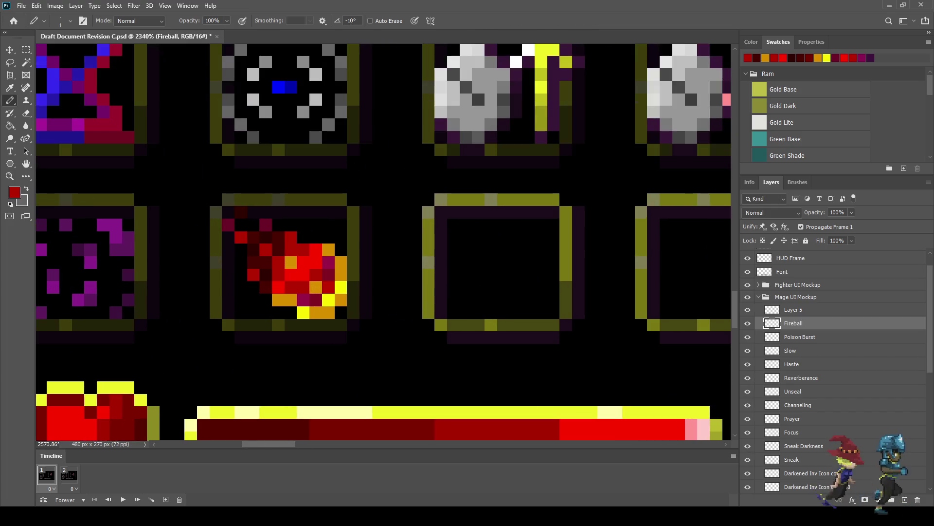
scroll(336, 292, down, 4)
scroll(336, 292, down, 1)
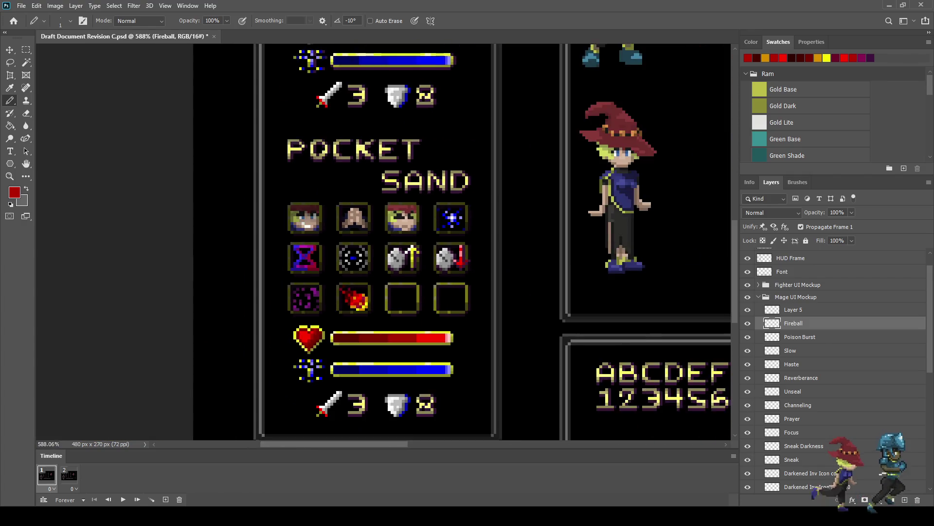
scroll(336, 292, down, 3)
scroll(336, 292, down, 1)
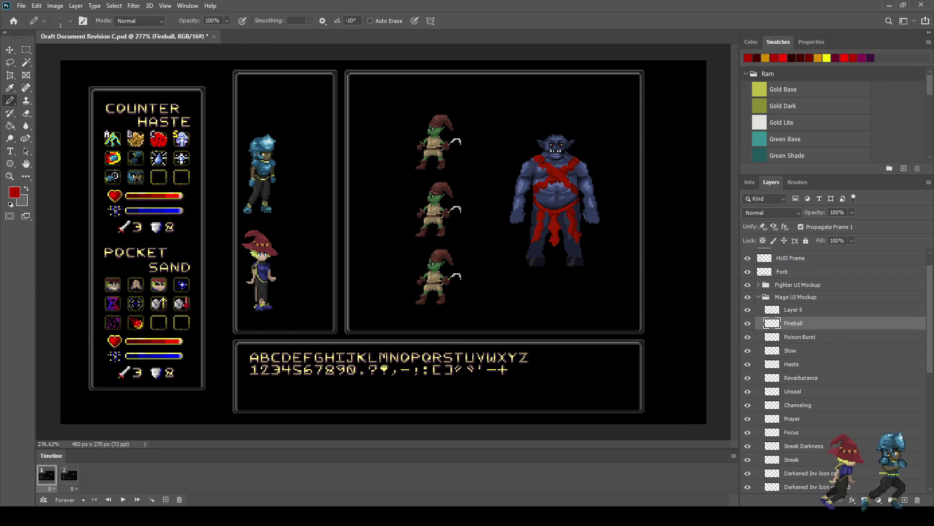
scroll(125, 328, up, 4)
scroll(124, 328, up, 4)
scroll(124, 329, up, 5)
scroll(124, 329, up, 2)
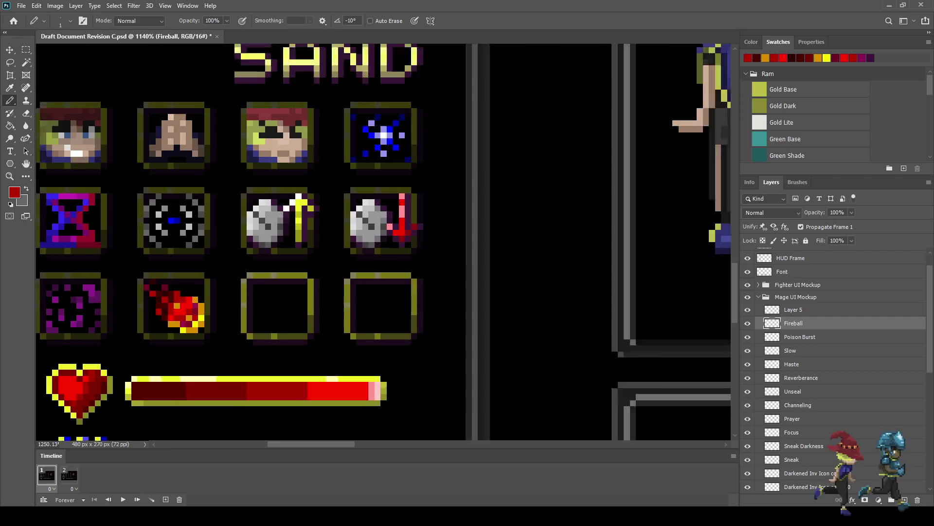
scroll(125, 329, up, 1)
key(ctrl+s)
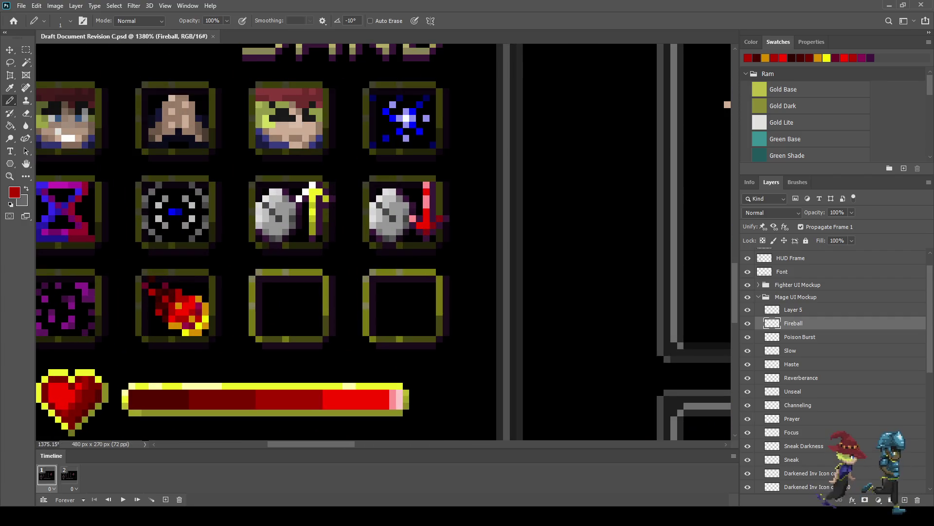
key(ctrl+1)
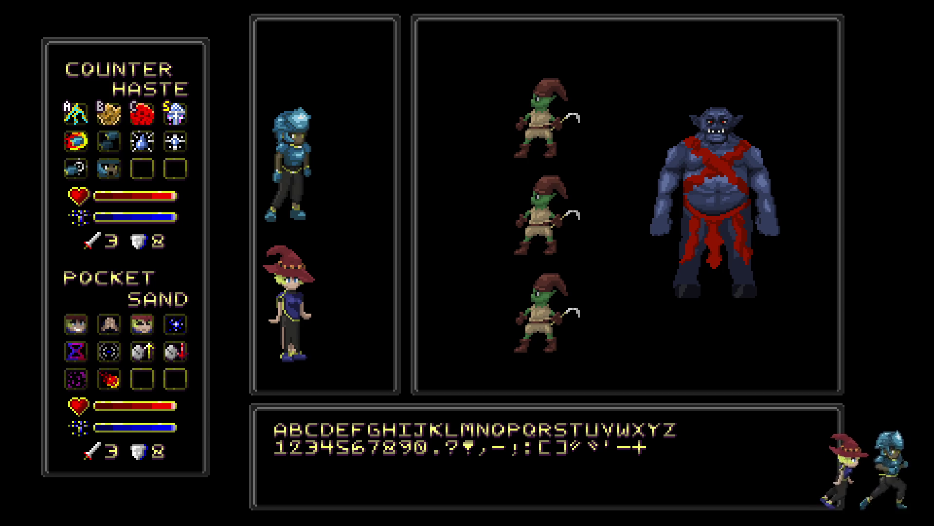
key(f)
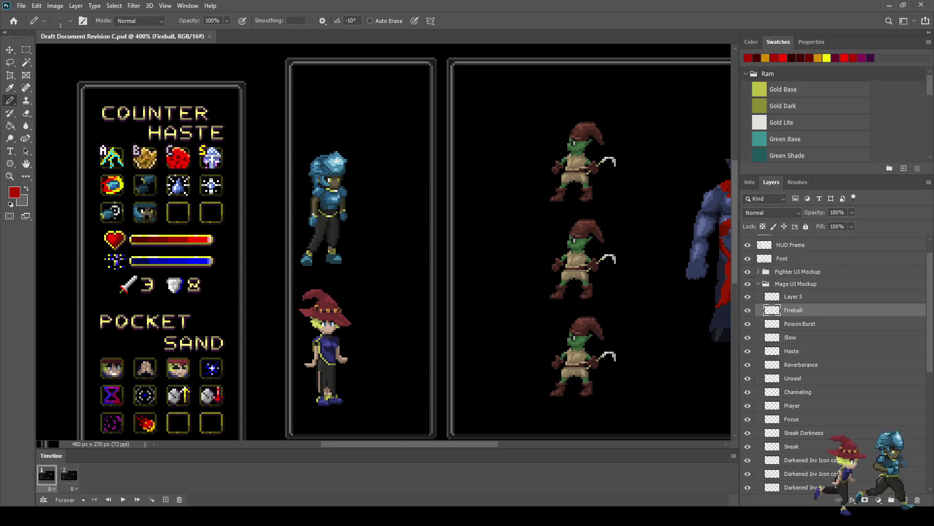
- Repaint the magenta core pixel of the fireball in sampled red and save
scroll(112, 156, down, 3)
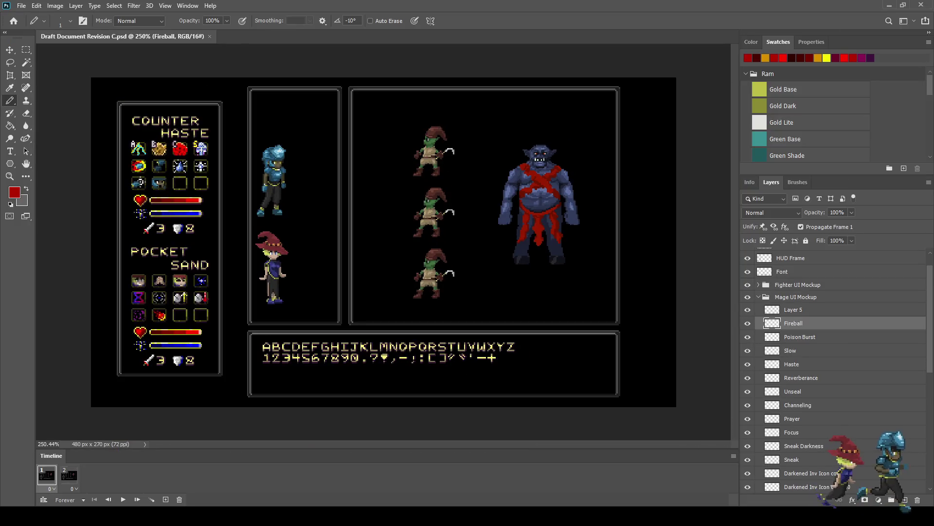
scroll(112, 156, up, 6)
scroll(184, 299, up, 2)
scroll(184, 299, up, 2)
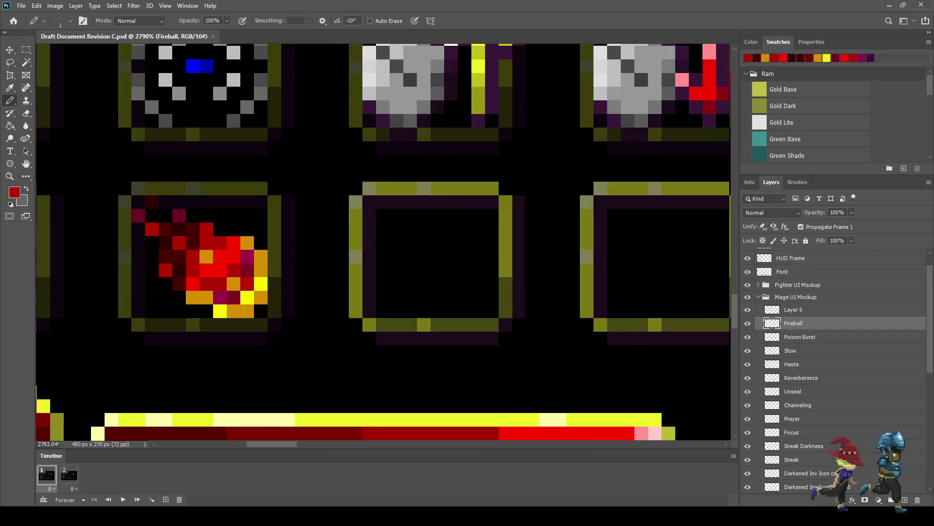
scroll(184, 299, up, 2)
scroll(185, 299, up, 2)
scroll(252, 275, up, 1)
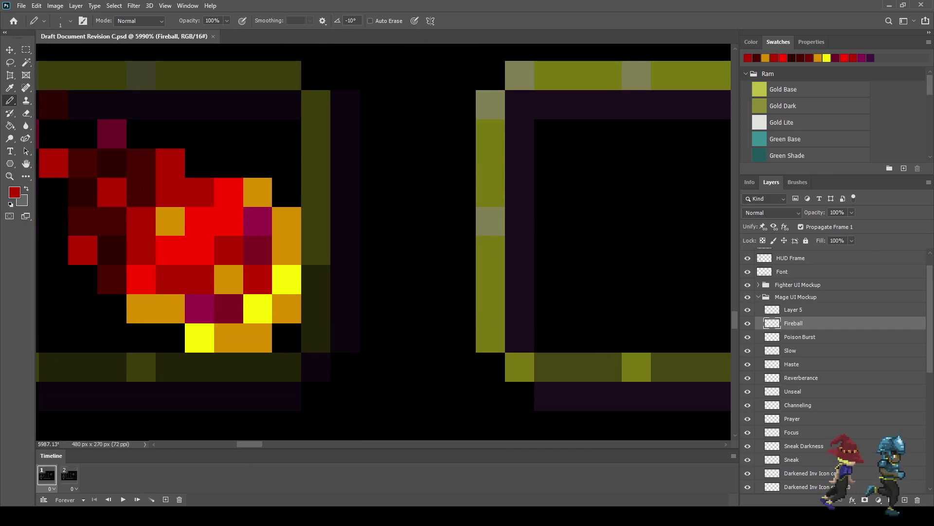
key(i)
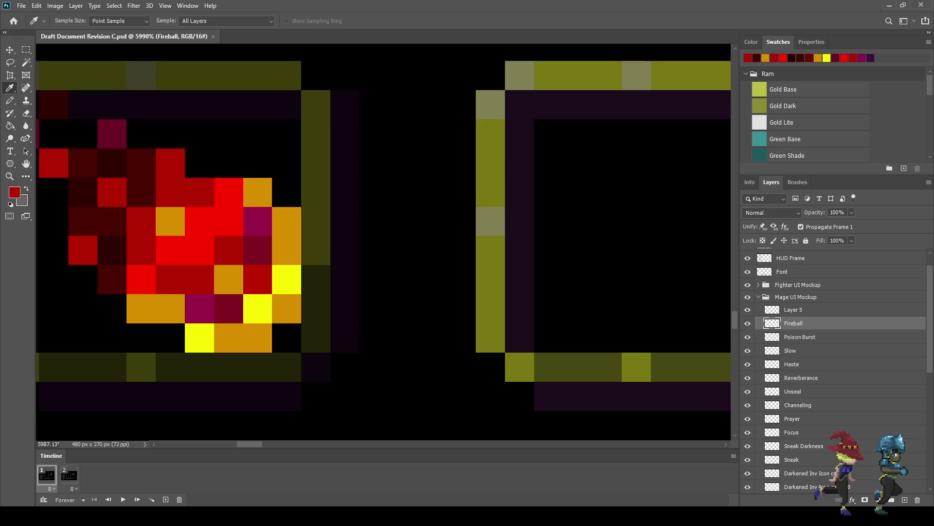
key(b)
click(200, 309)
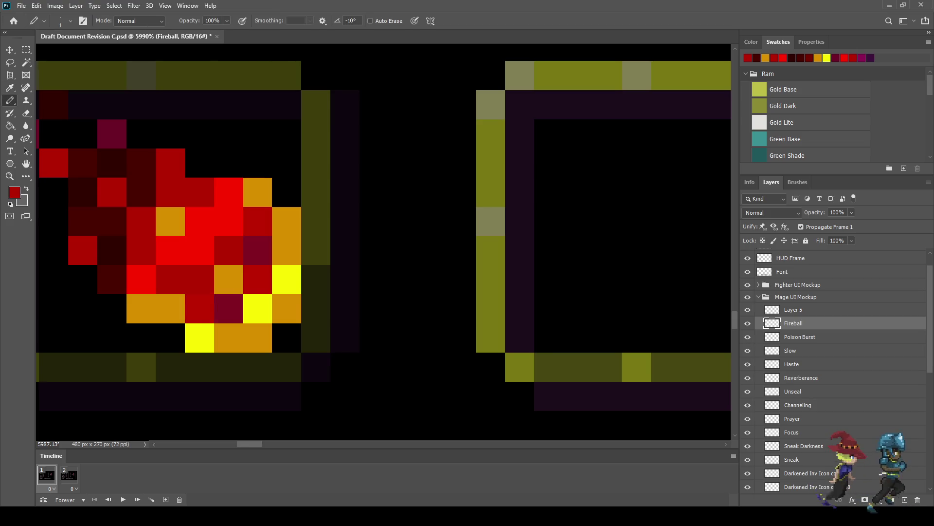
scroll(253, 272, down, 2)
scroll(254, 273, down, 1)
scroll(253, 273, down, 1)
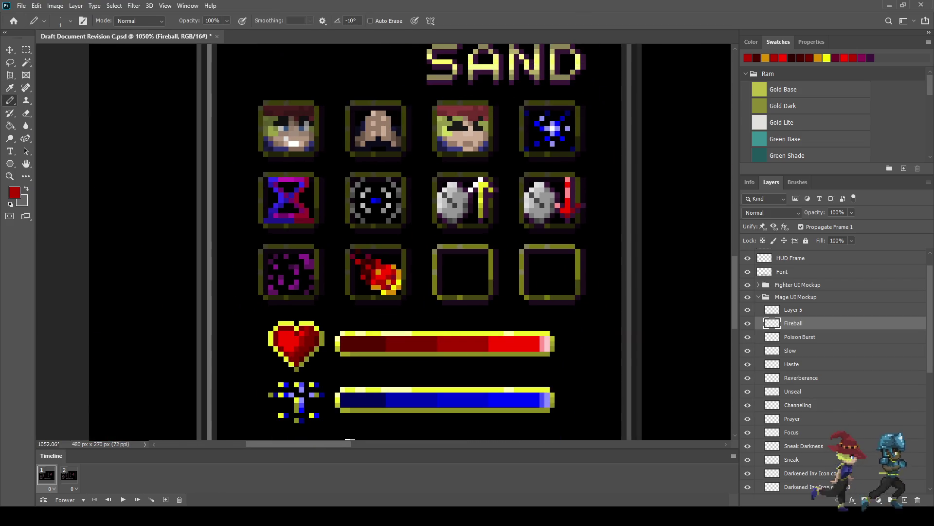
key(ctrl+s)
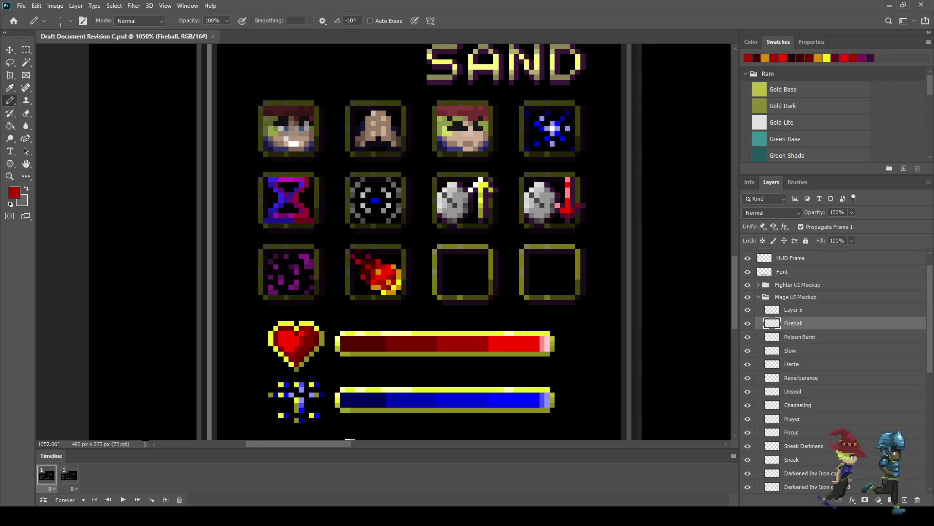
- Repaint the two remaining dark magenta fireball pixels in sampled red
scroll(378, 273, up, 3)
scroll(377, 272, up, 3)
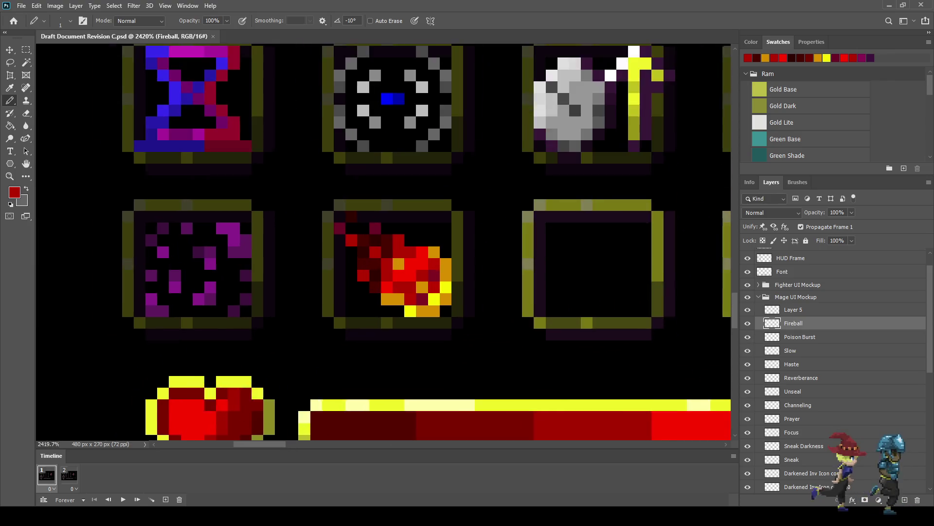
scroll(377, 272, up, 3)
scroll(377, 273, up, 3)
key(i)
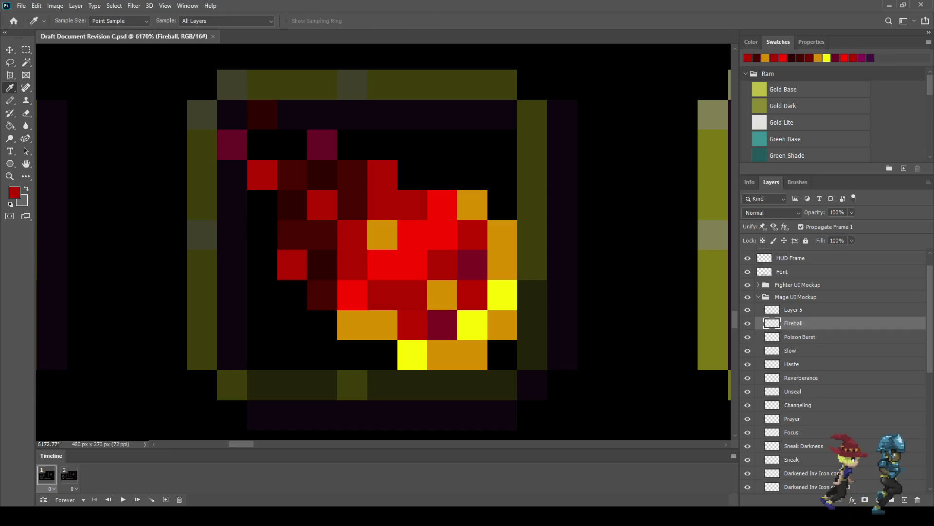
key(b)
click(442, 324)
click(473, 264)
- Recolour one fireball pixel darker red, then back to bright red
scroll(384, 243, down, 5)
scroll(385, 243, down, 5)
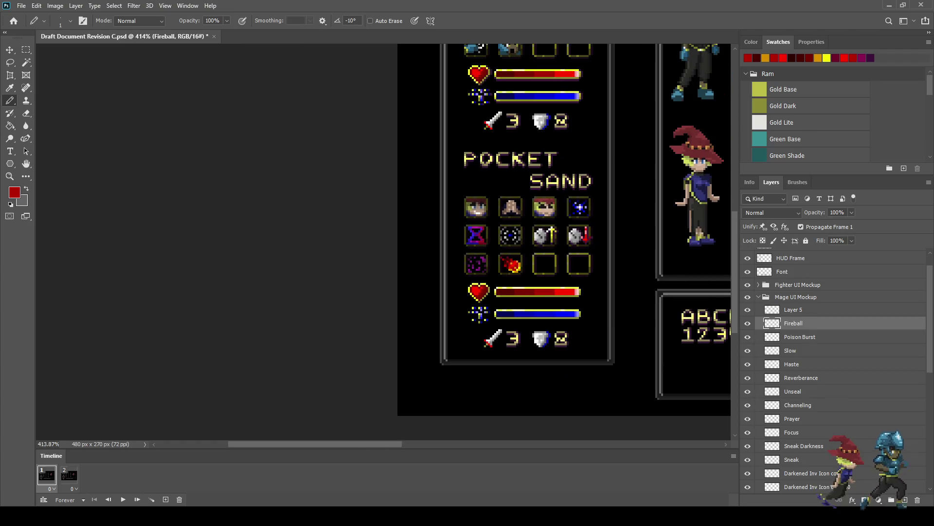
scroll(513, 267, up, 3)
scroll(513, 267, up, 3)
scroll(512, 267, up, 3)
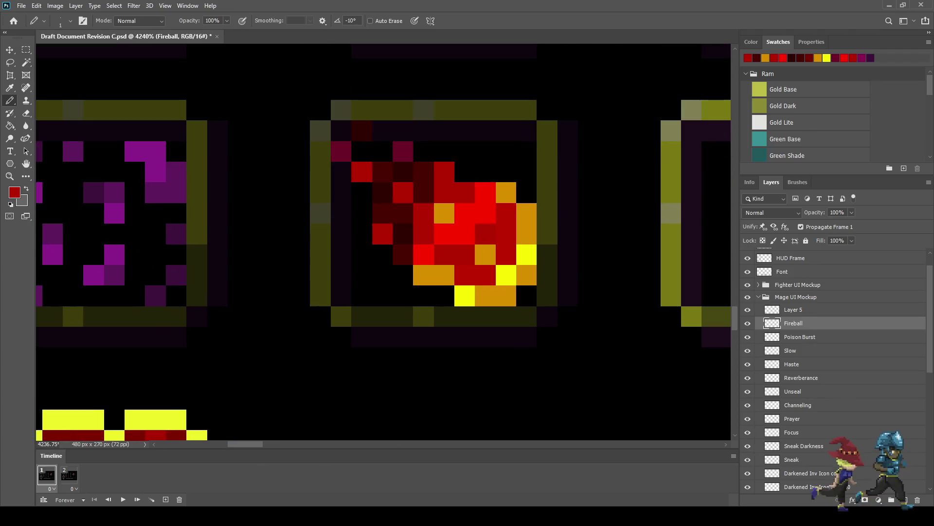
scroll(518, 267, up, 1)
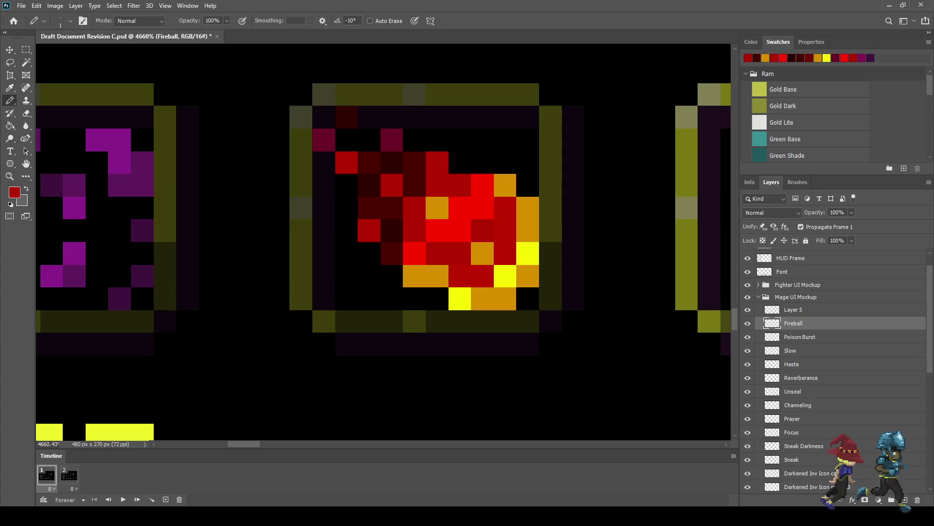
key(i)
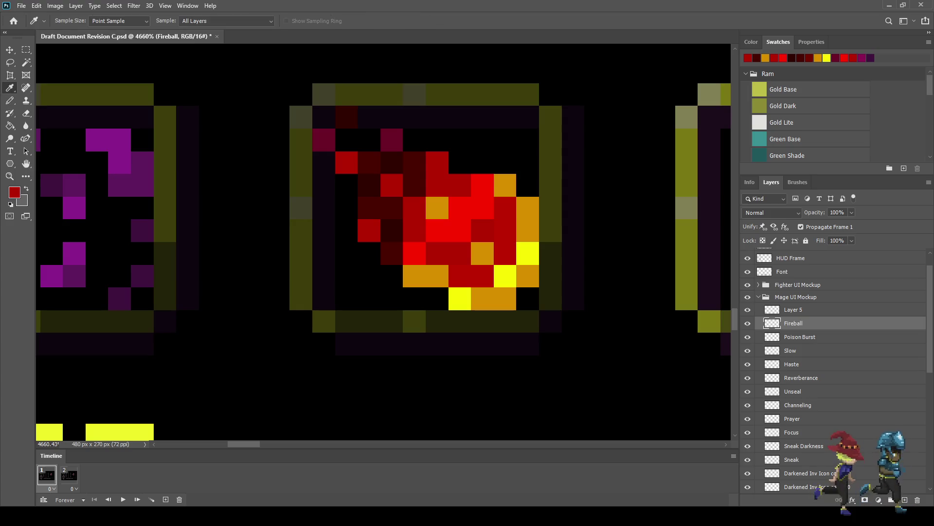
key(b)
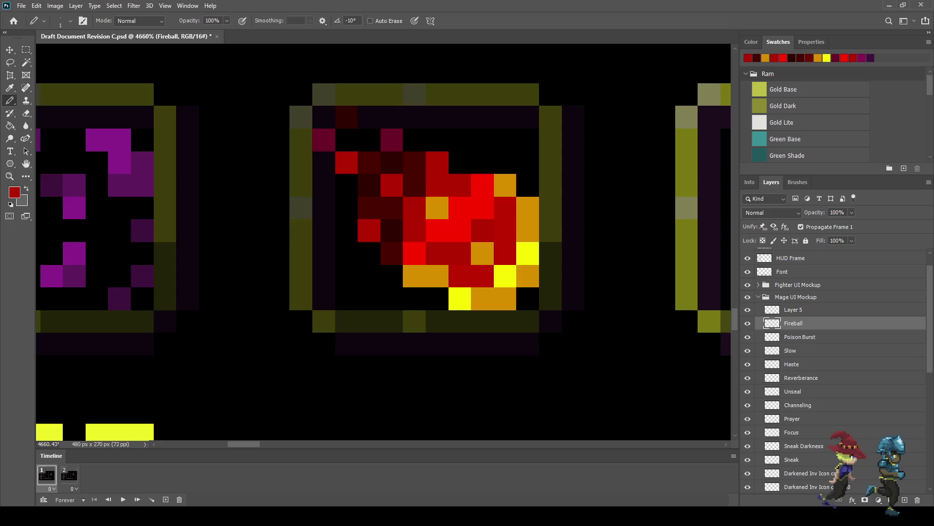
click(460, 208)
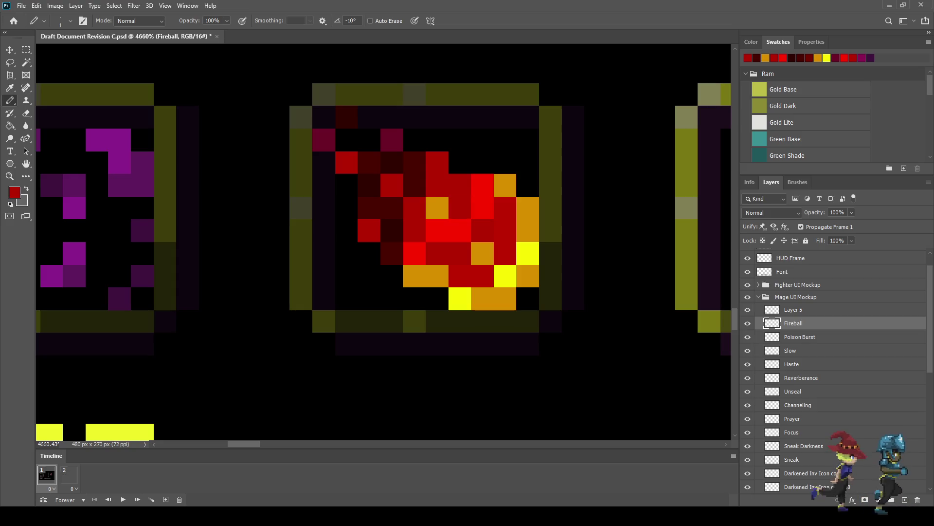
click(460, 208)
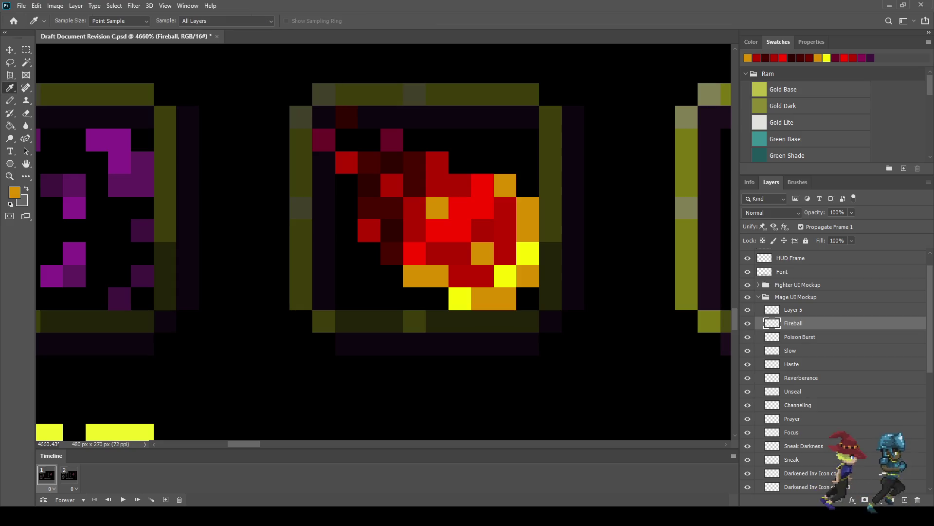
- Try sampled orange on two fireball core pixels, undoing each one
key(b)
click(460, 253)
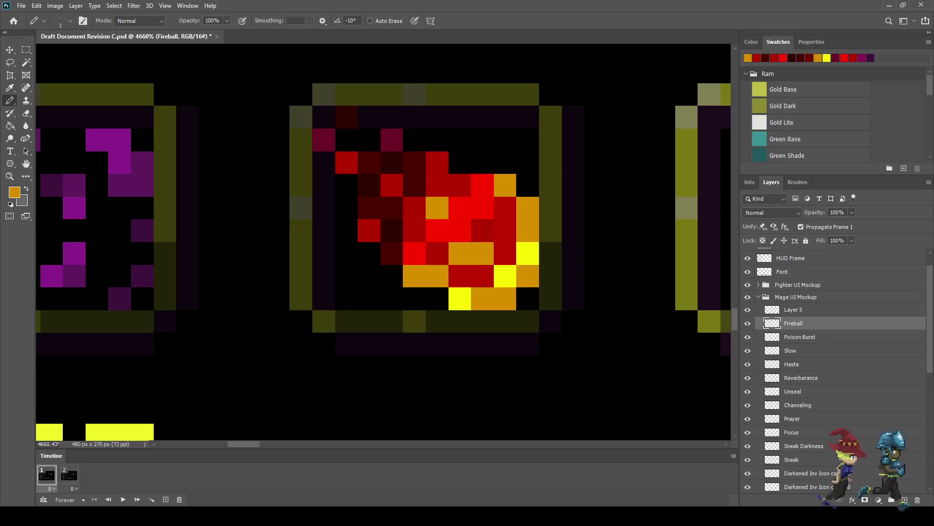
key(ctrl+z)
click(482, 230)
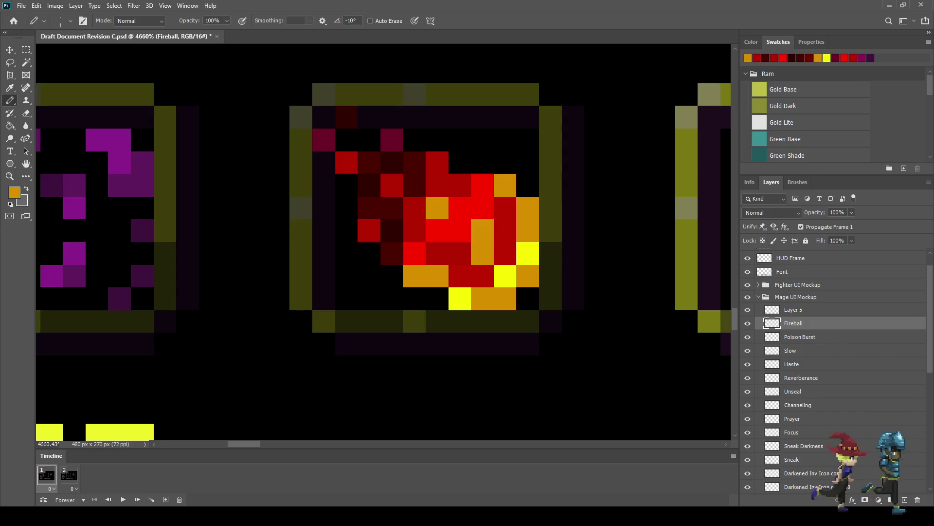
key(ctrl+z)
scroll(479, 204, down, 5)
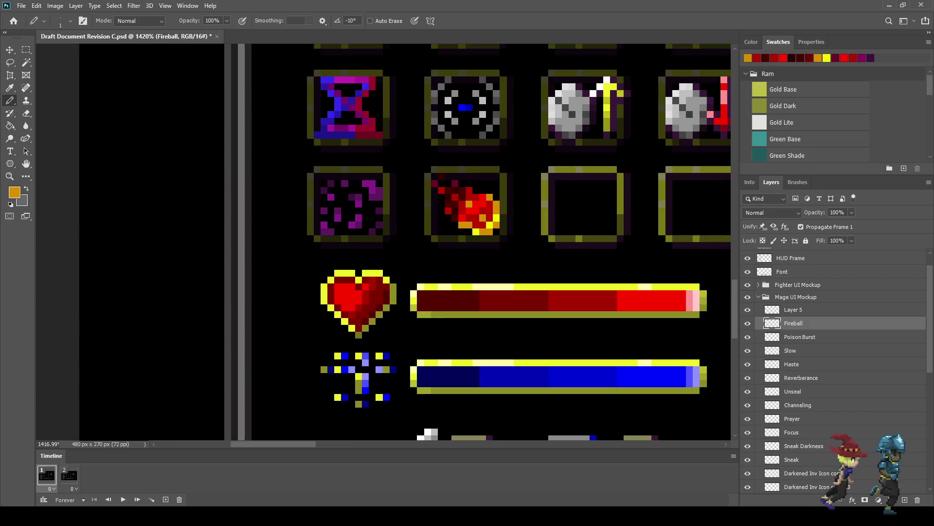
scroll(491, 219, up, 3)
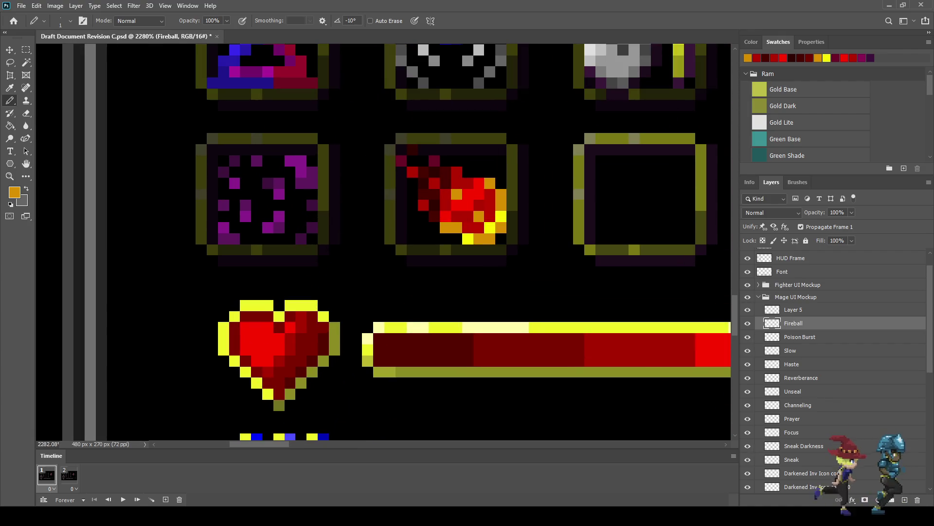
key(ctrl+s)
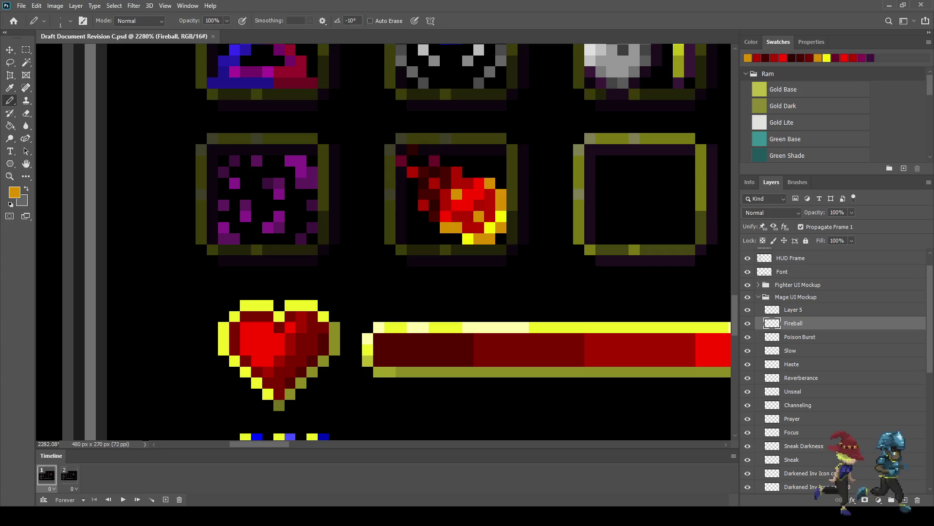
key(ctrl+1)
key(ctrl+plus)
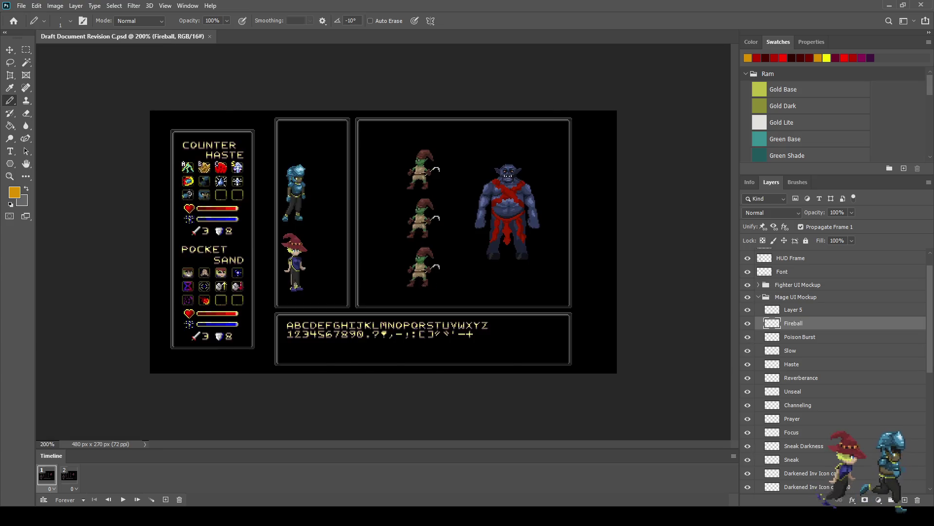
key(ctrl+plus)
key(ctrl+plus)
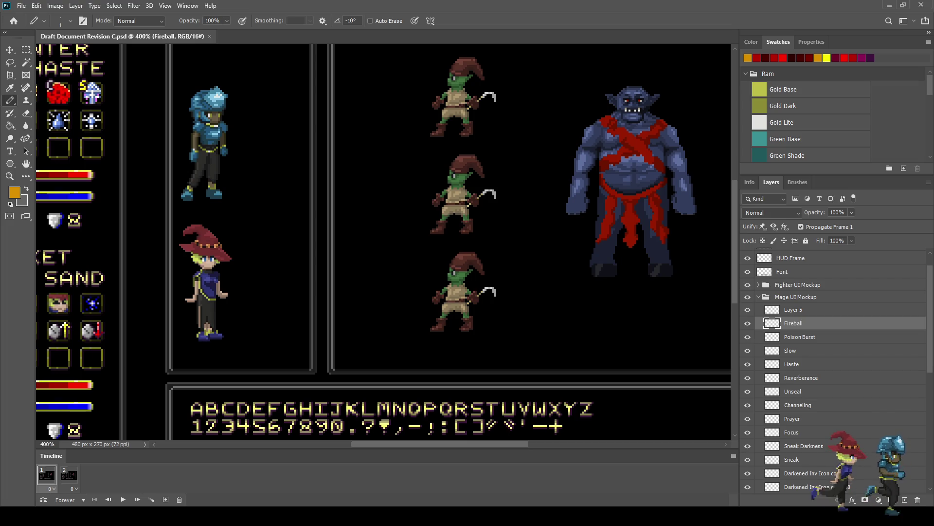
mouse_move(389, 243)
mouse_down()
mouse_move(472, 199)
mouse_move(618, 151)
mouse_move(531, 292)
mouse_up()
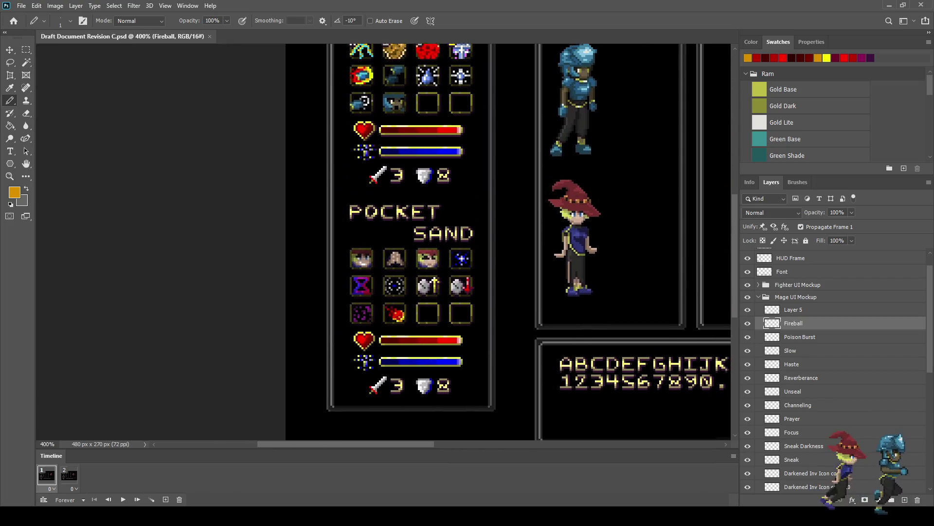
scroll(428, 295, up, 5)
scroll(429, 319, up, 2)
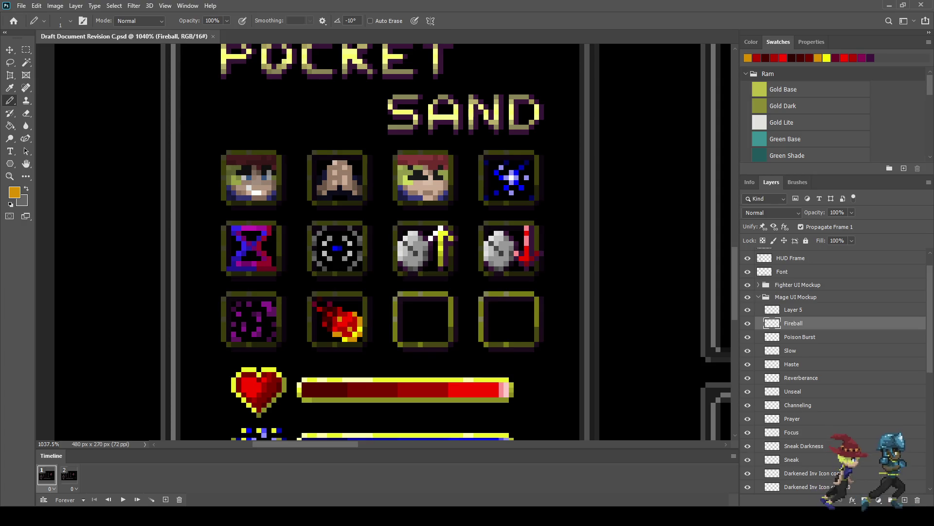
scroll(359, 339, up, 2)
- Toggle Layer 5's visibility off and on to compare the fireball icon
scroll(359, 339, up, 2)
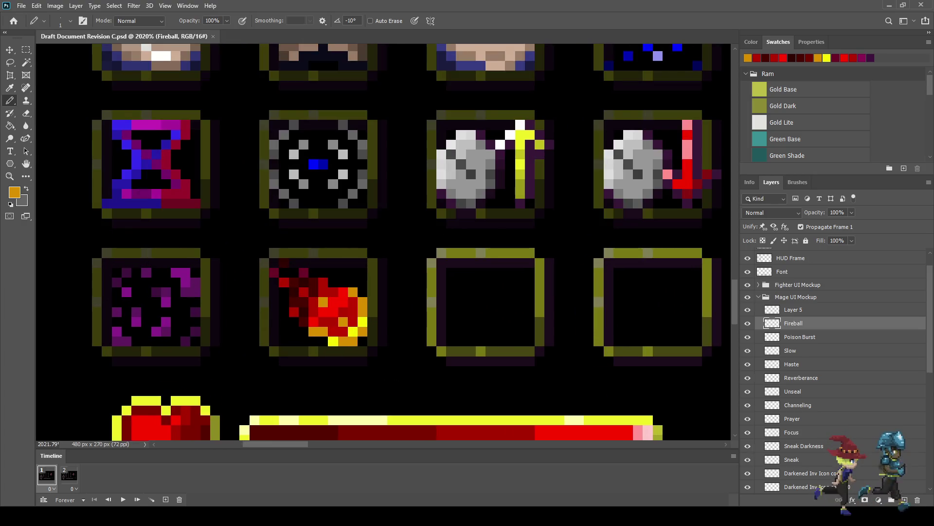
click(748, 309)
click(748, 309)
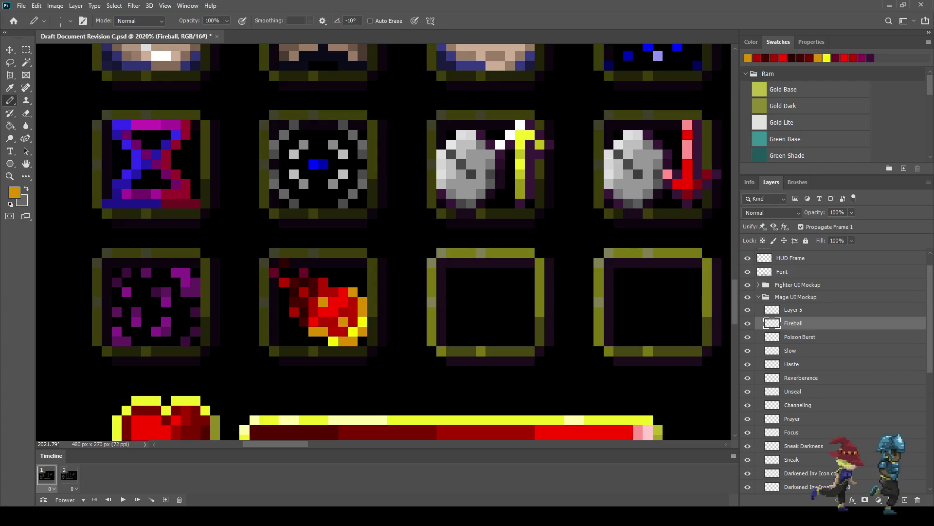
scroll(544, 295, down, 3)
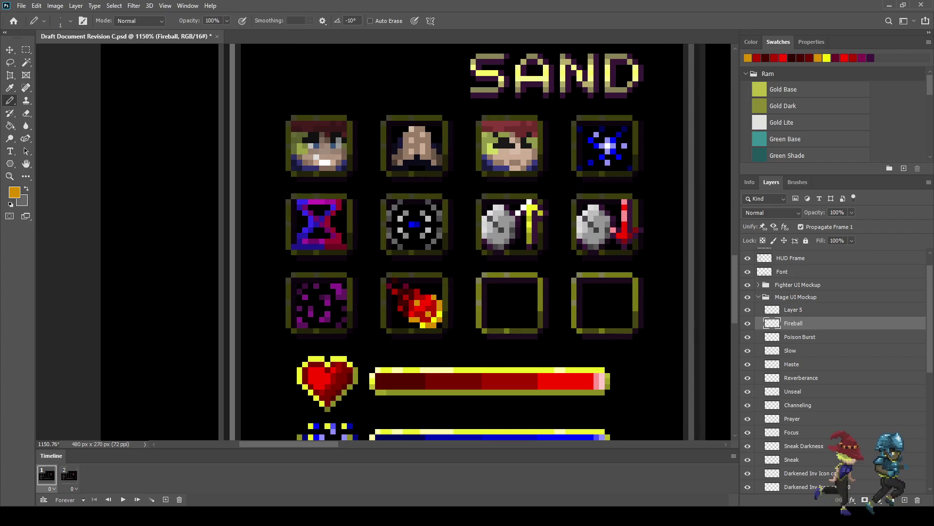
- Give Layer 5 100% opacity, trying Multiply and Lighten before settling on Normal blending
click(793, 309)
click(772, 213)
key(Down)
key(Down)
key(Down)
key(Down)
key(Down)
key(Down)
key(Down)
key(Down)
key(Down)
key(Down)
key(Down)
key(Down)
key(Down)
key(Down)
key(Down)
key(Down)
key(Down)
key(Down)
key(Down)
key(Down)
key(Down)
key(Down)
key(Up)
key(Up)
key(Up)
key(Up)
key(Up)
key(Up)
key(Up)
key(Up)
key(Up)
key(Up)
key(Up)
key(Up)
key(Up)
key(Up)
key(Up)
key(Return)
text(100)
key(Return)
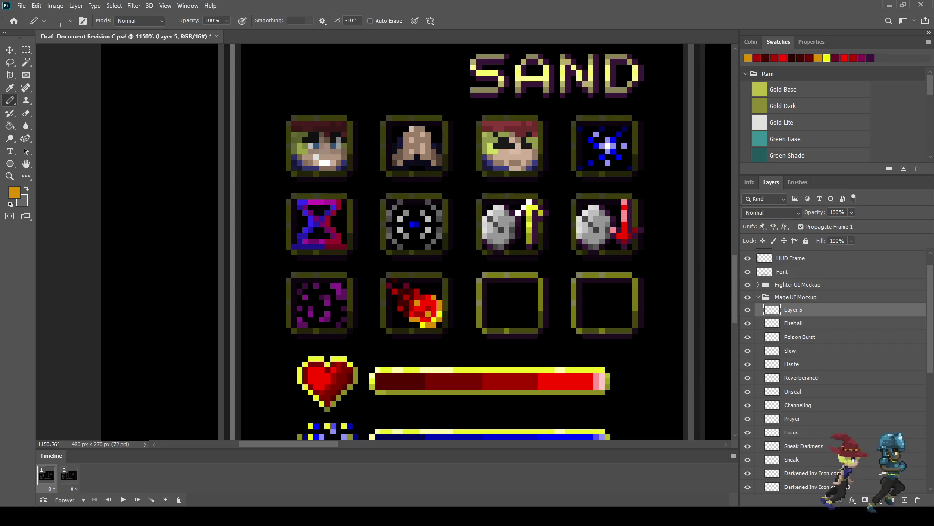
key(Down)
key(Down)
key(Down)
key(Down)
key(Down)
key(Down)
key(Down)
key(Down)
key(Down)
key(Down)
key(Down)
key(Down)
key(Down)
key(Down)
key(Down)
key(Down)
key(Down)
key(Down)
key(Down)
key(Down)
key(Down)
key(Down)
key(Down)
key(Down)
key(Down)
key(Down)
key(Down)
key(Down)
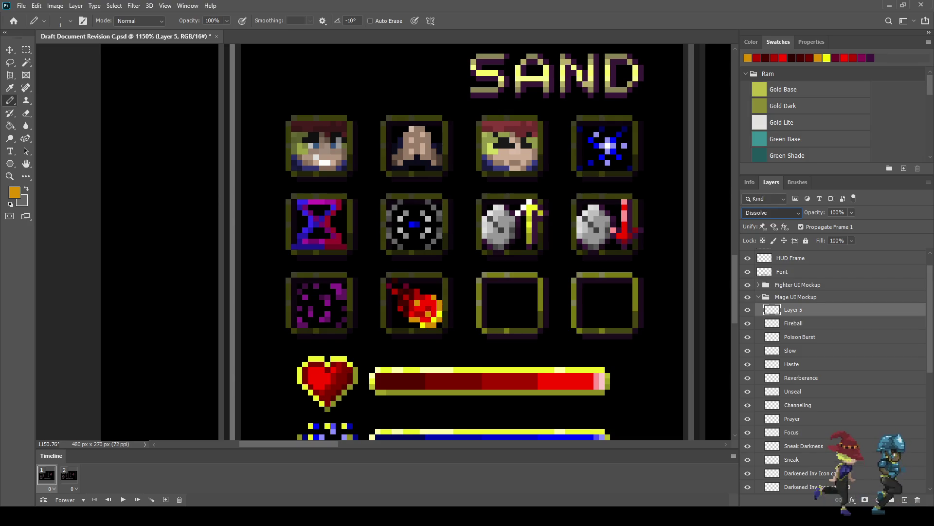
key(Up)
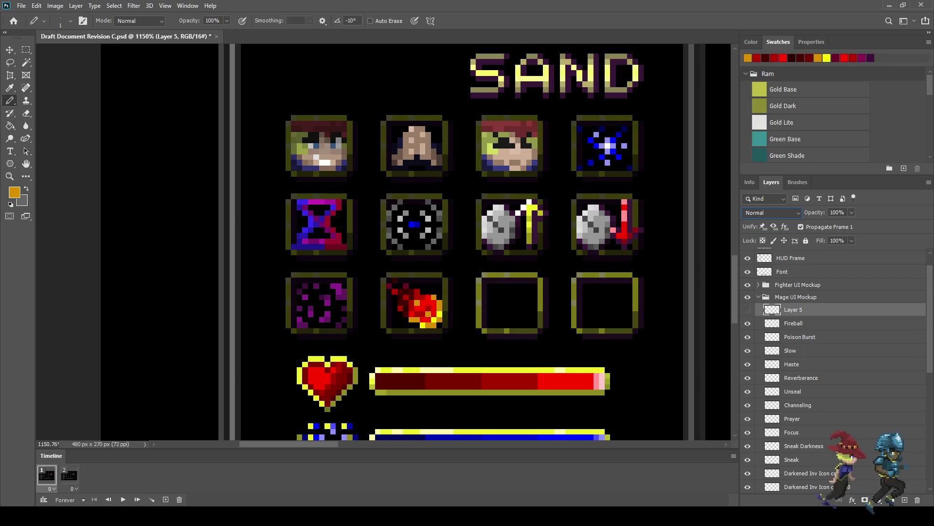
key(Return)
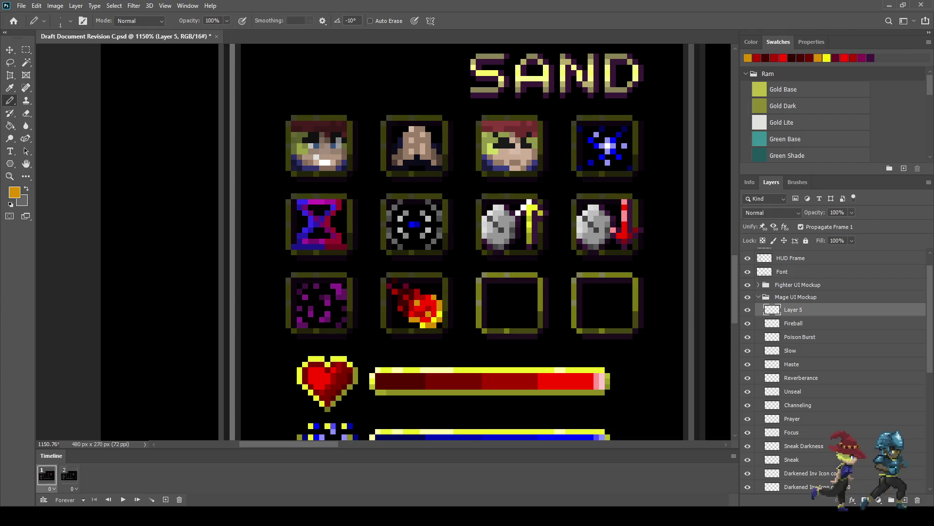
scroll(384, 243, down, 5)
- Lower Layer 5's opacity to 50%
scroll(384, 243, up, 3)
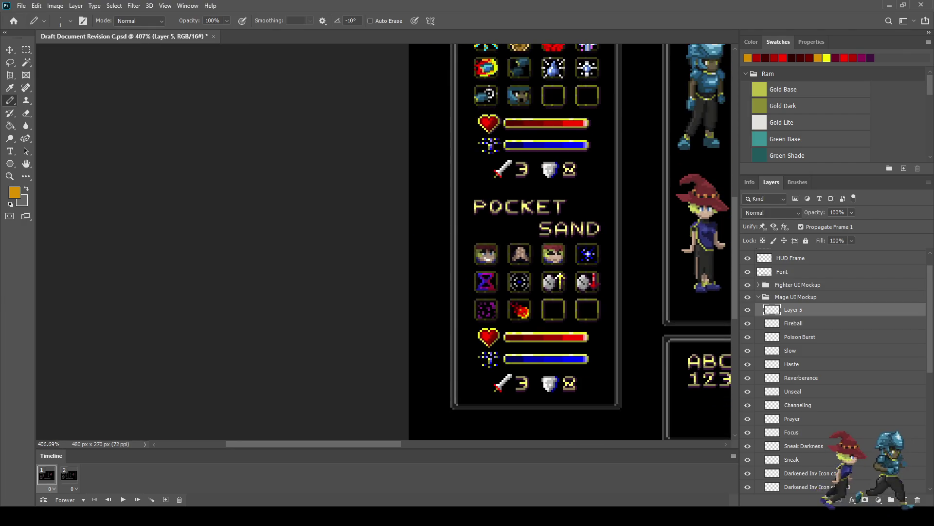
scroll(524, 313, up, 10)
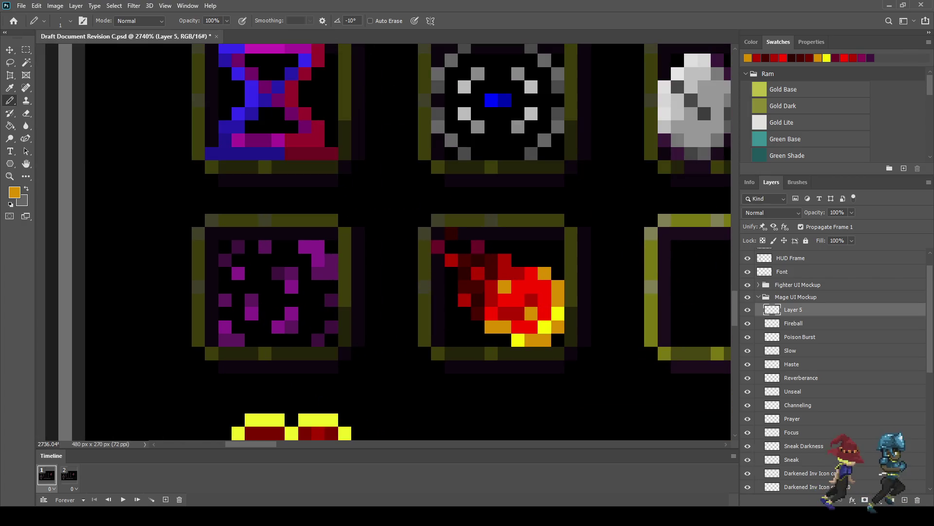
click(837, 212)
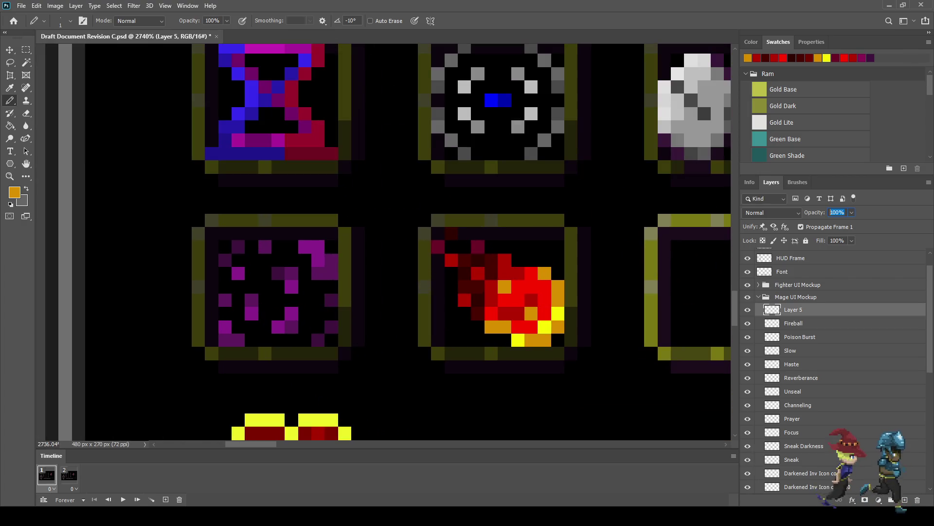
text(50)
key(Return)
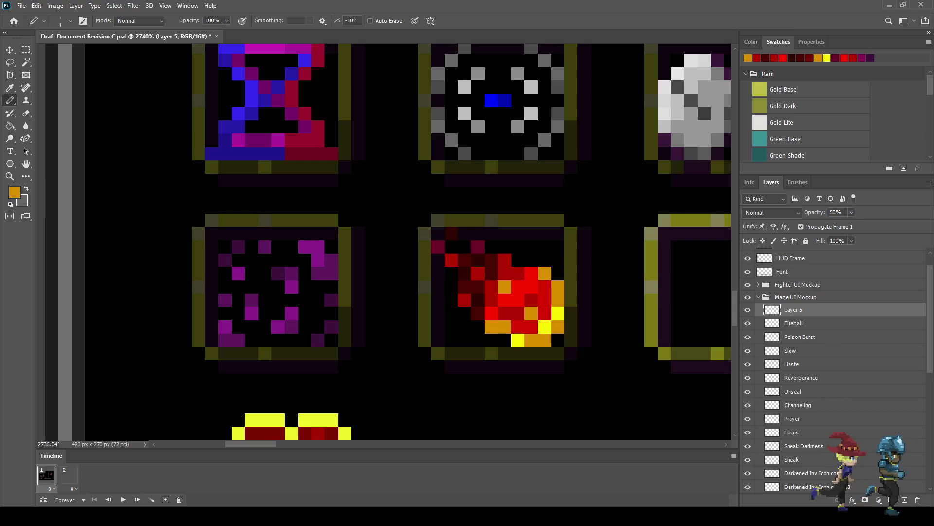
- Save the document and view it at actual size with Ctrl+1
scroll(618, 271, down, 5)
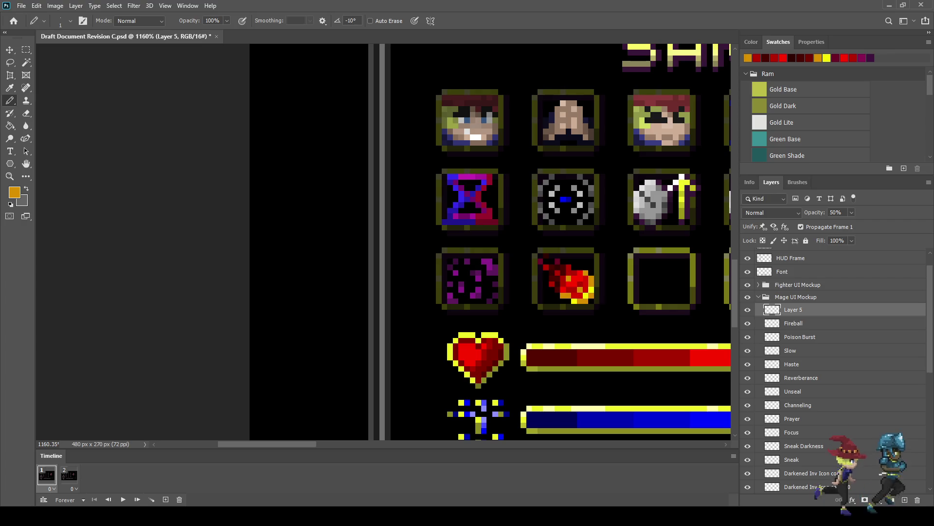
scroll(582, 285, down, 1)
scroll(591, 294, up, 4)
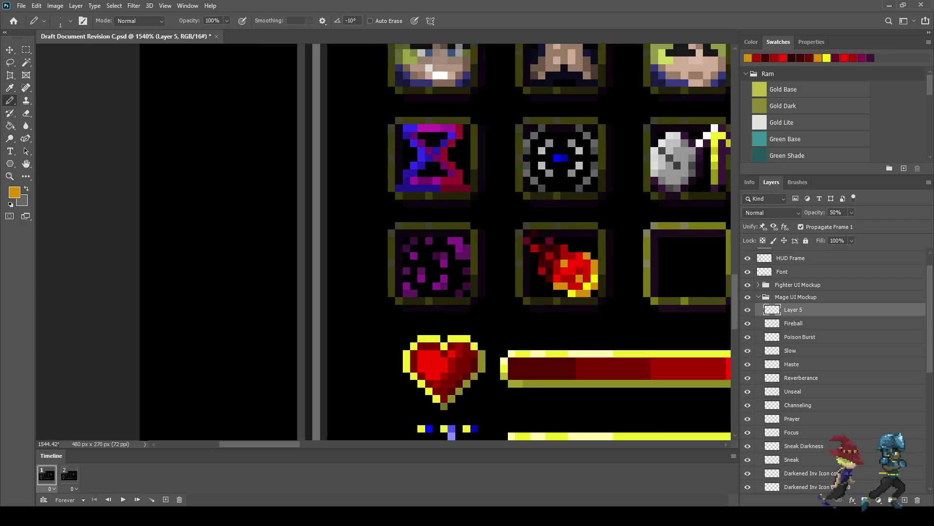
scroll(591, 294, up, 2)
key(ctrl+s)
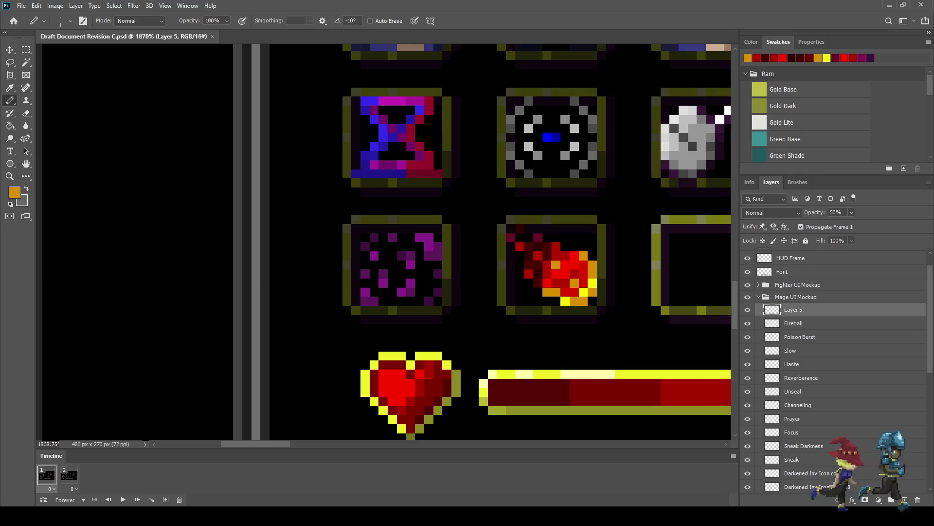
key(ctrl+1)
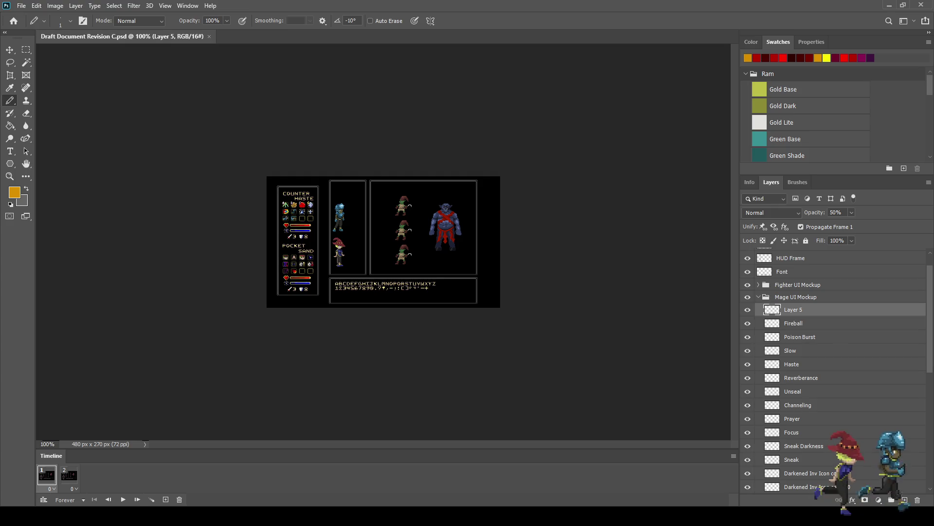
- Duplicate Darkened Inv Icon copy 11 and position the copy over the empty third slot
scroll(353, 253, up, 2)
scroll(354, 253, up, 2)
scroll(354, 253, up, 2)
scroll(354, 253, up, 2)
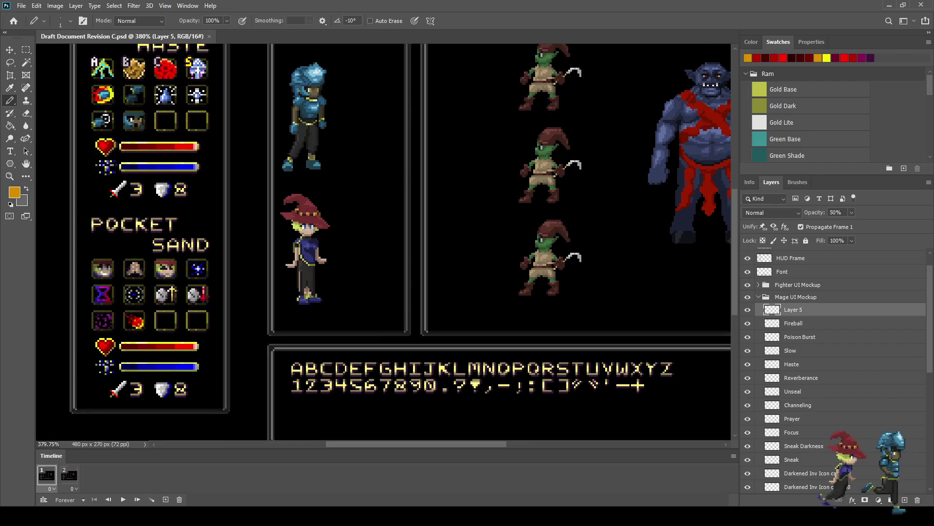
scroll(152, 335, down, 1)
scroll(153, 336, up, 3)
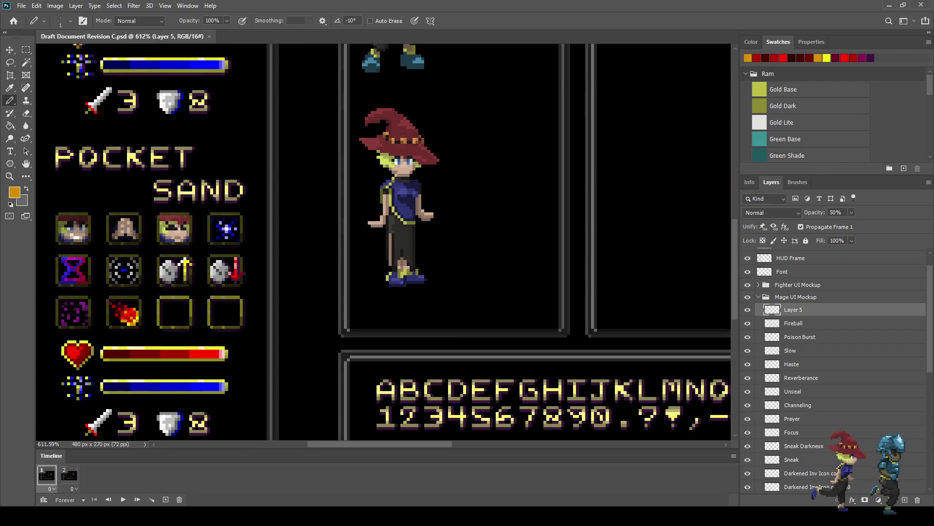
scroll(835, 370, down, 3)
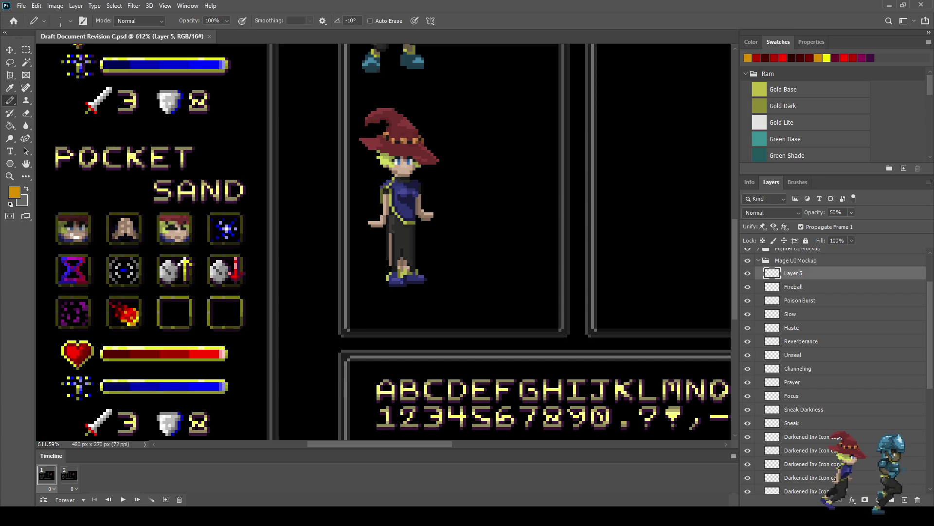
click(808, 437)
key(ctrl+alt+t)
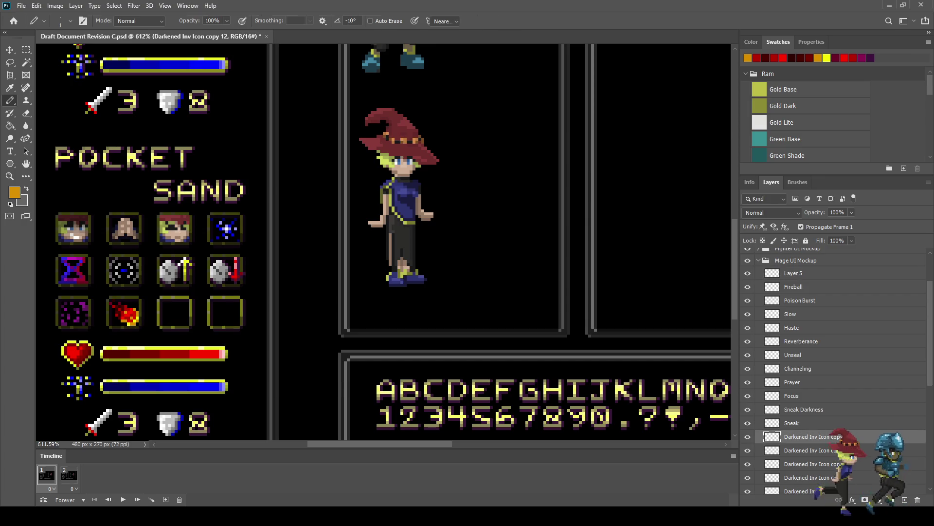
drag(126, 313, 167, 314)
key(Right)
key(Right)
key(Right)
key(Return)
- Save, then preview the HUD mockup at actual size in full-screen mode
key(ctrl+s)
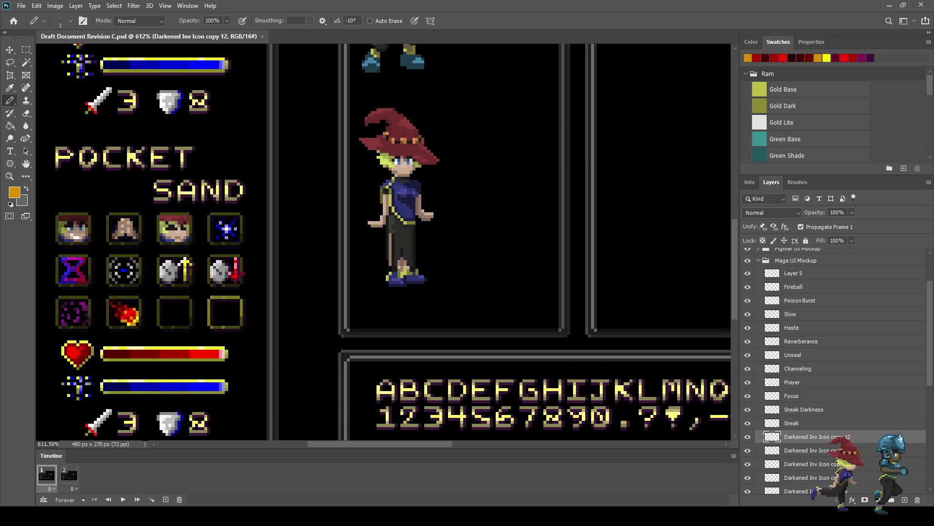
key(ctrl+1)
key(f)
key(f)
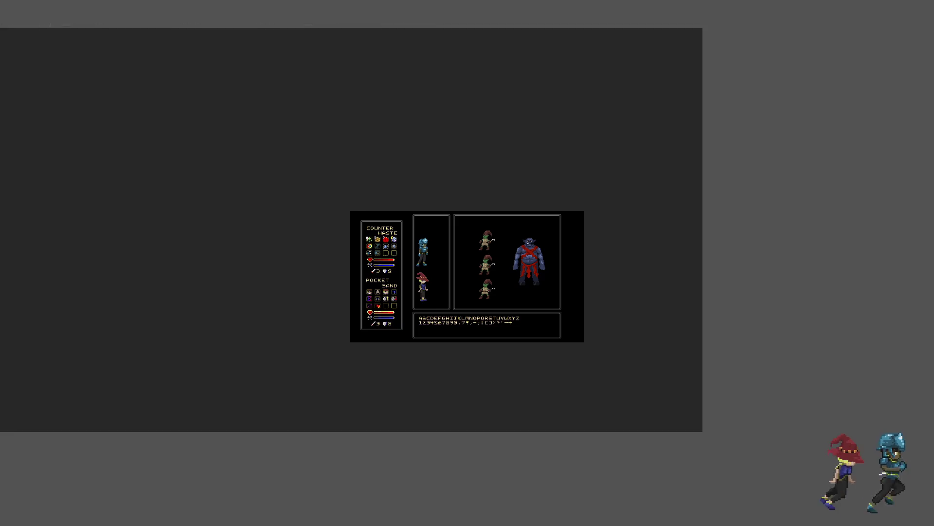
key(ctrl+plus)
key(ctrl+plus)
key(ctrl+plus)
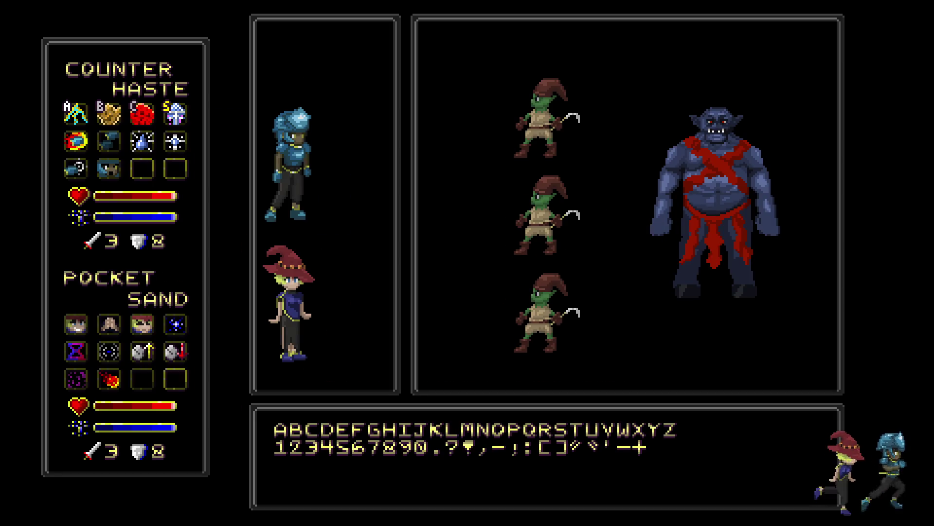